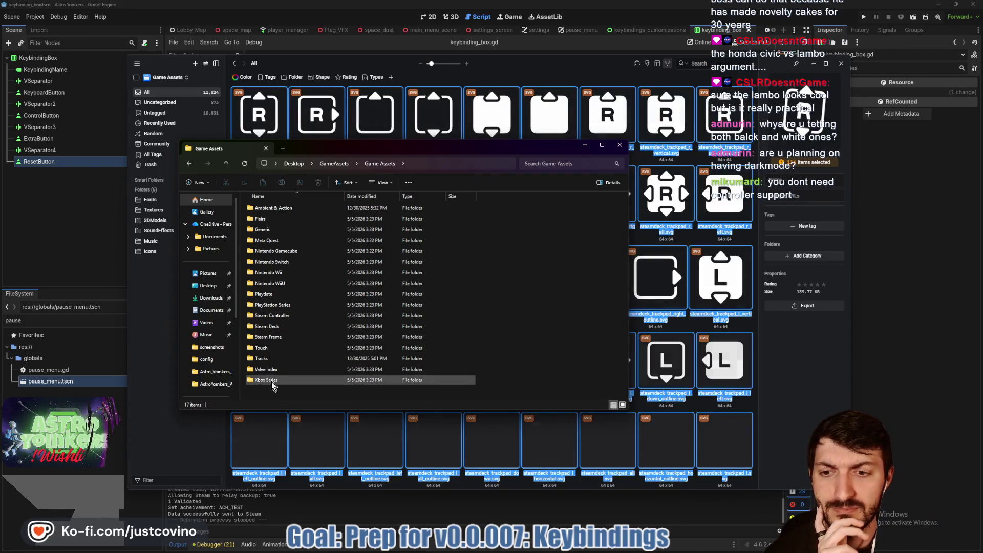
# Open Xbox Series > Vector and copy all 99 SVG icons.
pyautogui.click(272, 382)
pyautogui.doubleClick(271, 382)
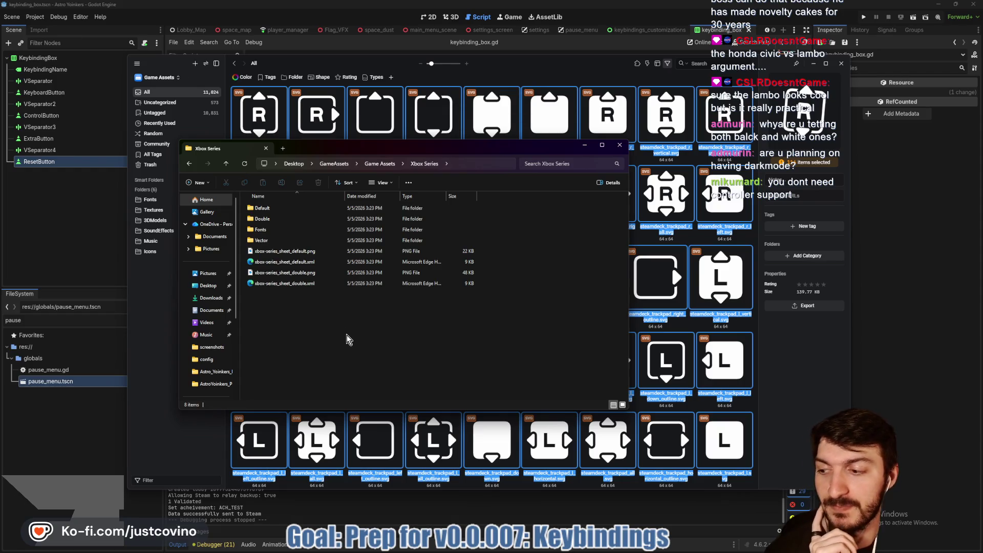
pyautogui.doubleClick(278, 239)
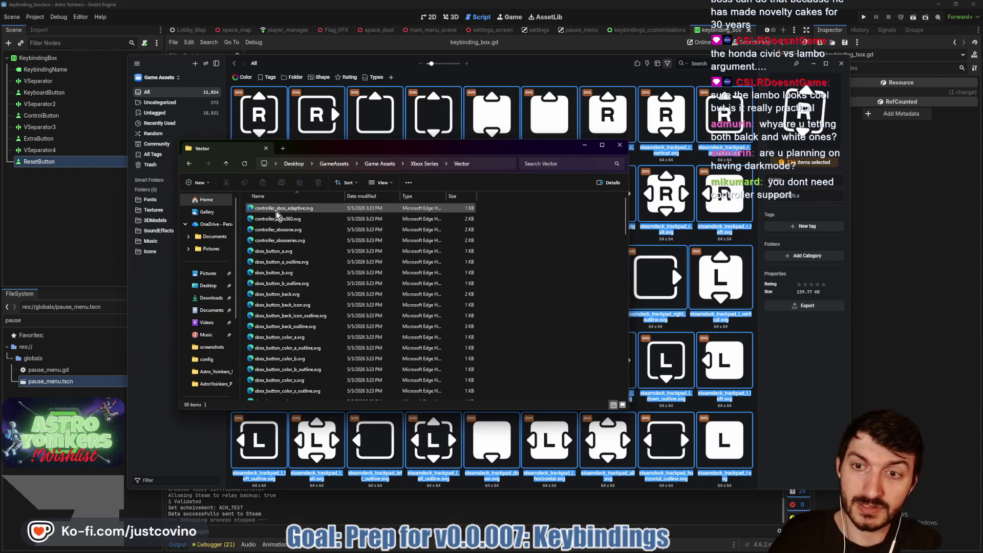
pyautogui.scroll(-15, 308, 333)
pyautogui.click(305, 386)
pyautogui.hotkey('ctrl', 'a')
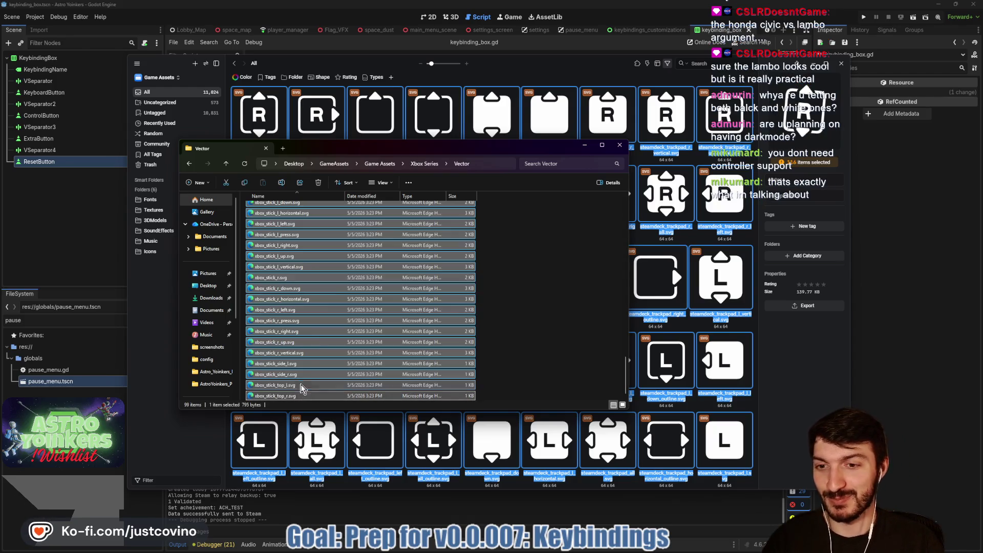
pyautogui.hotkey('ctrl', 'c')
# Paste the 99 Vector icons into Game Assets and close the window.
pyautogui.click(225, 163)
pyautogui.click(225, 164)
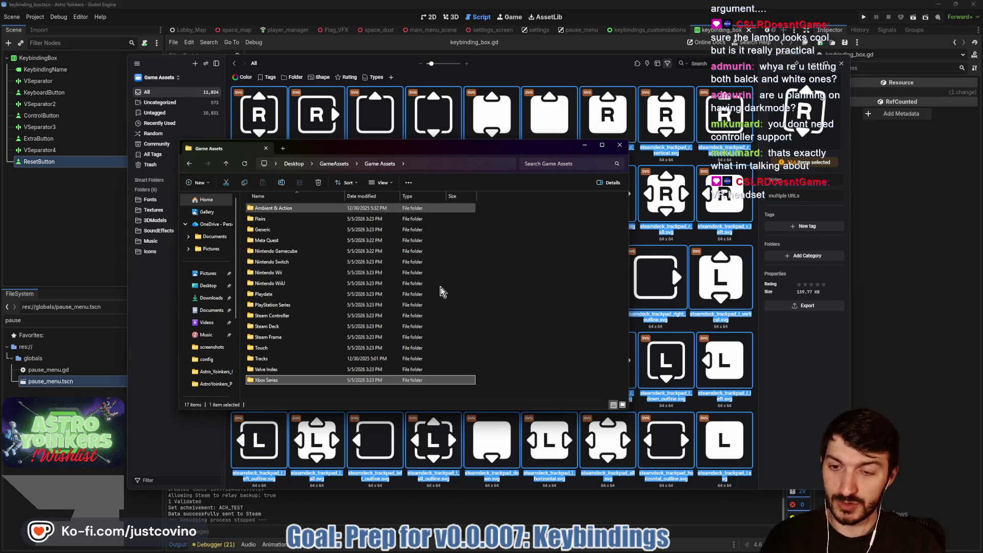
pyautogui.hotkey('ctrl', 'v')
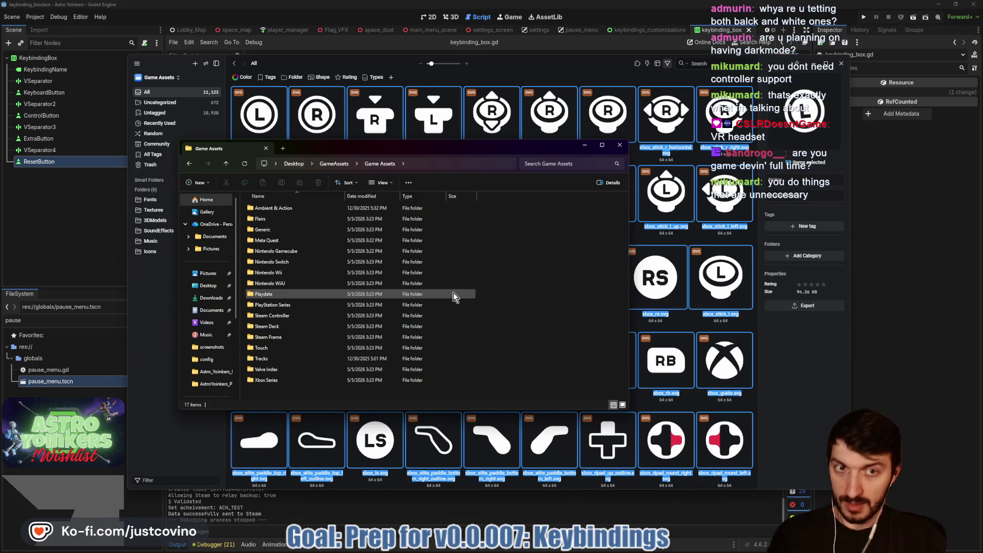
pyautogui.click(294, 47)
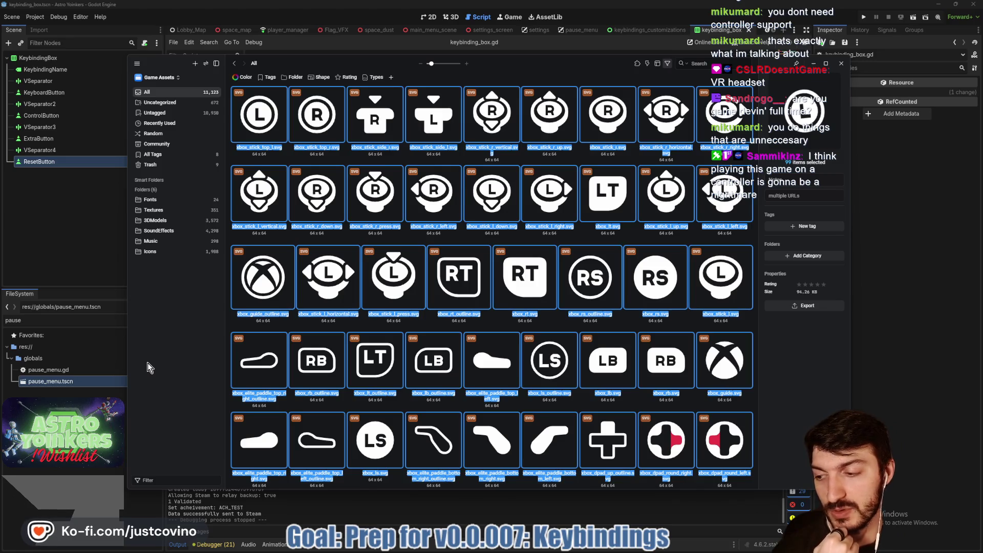
# Select the 828 icons from xbox_stick_top_l.svg through keyboard_2.svg and show the folder picker.
pyautogui.click(298, 200)
pyautogui.click(258, 134)
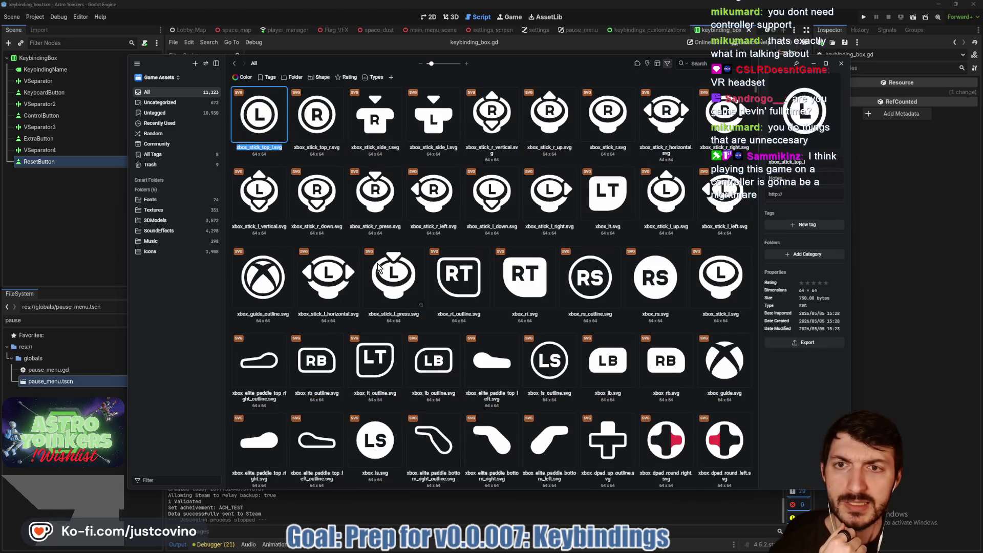
pyautogui.scroll(-15, 451, 300)
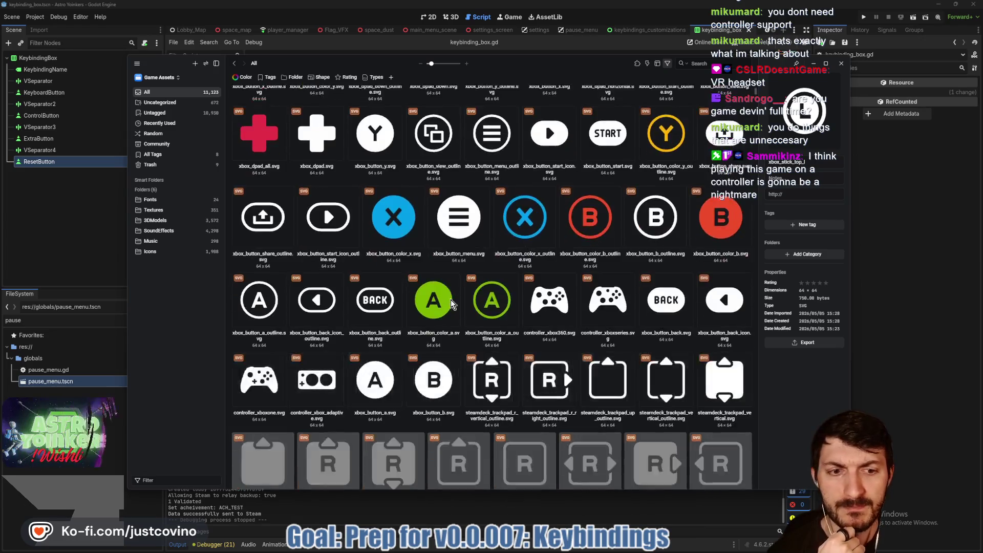
pyautogui.scroll(-15, 450, 299)
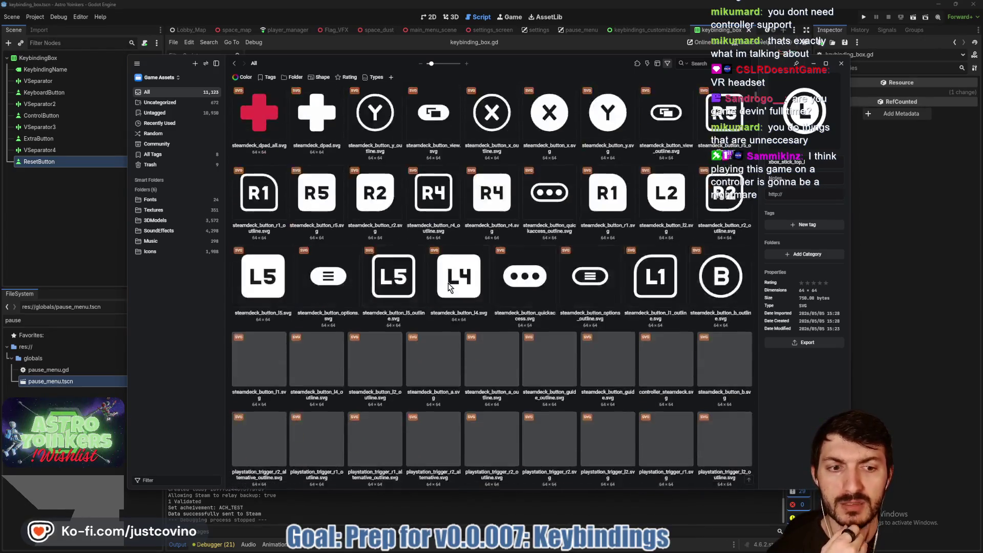
pyautogui.scroll(-15, 448, 285)
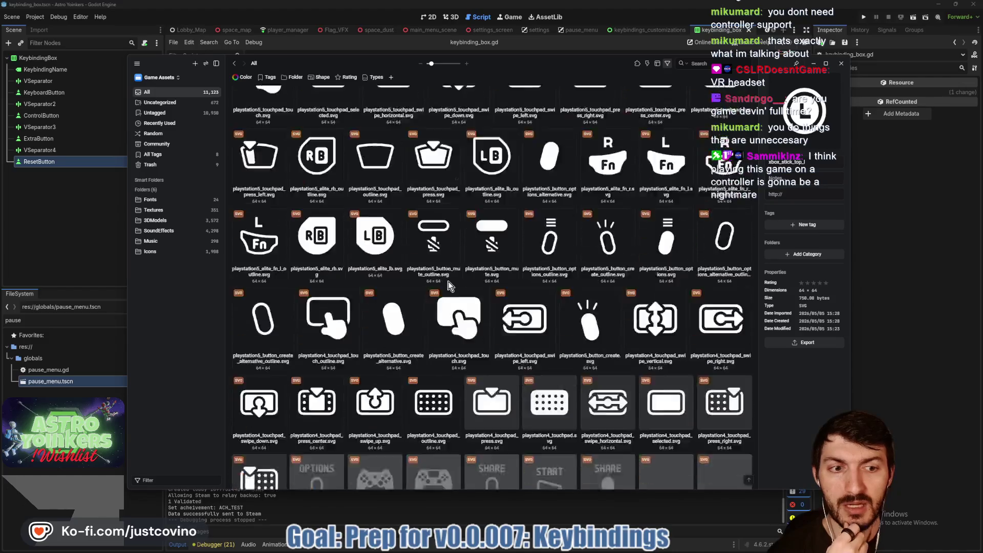
pyautogui.scroll(-15, 448, 281)
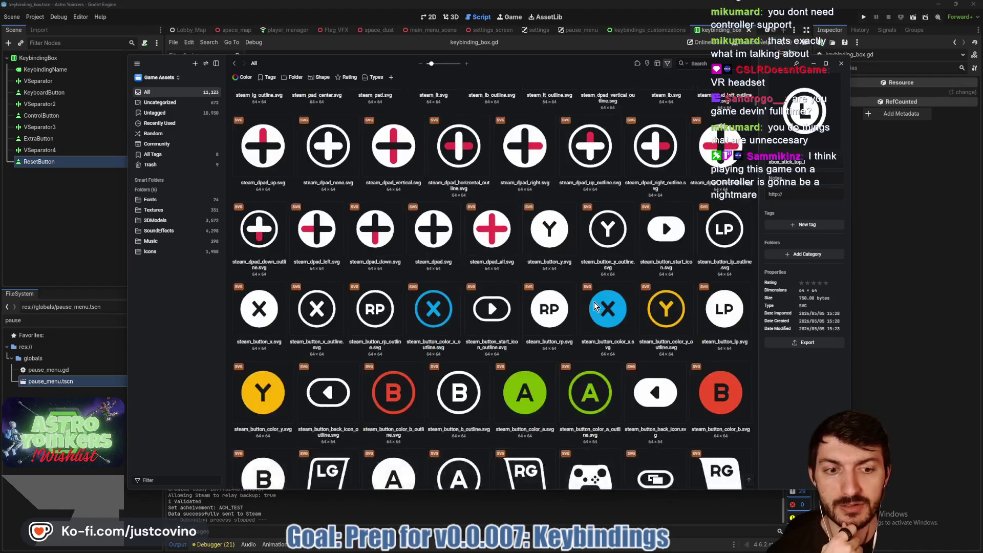
pyautogui.scroll(-15, 632, 297)
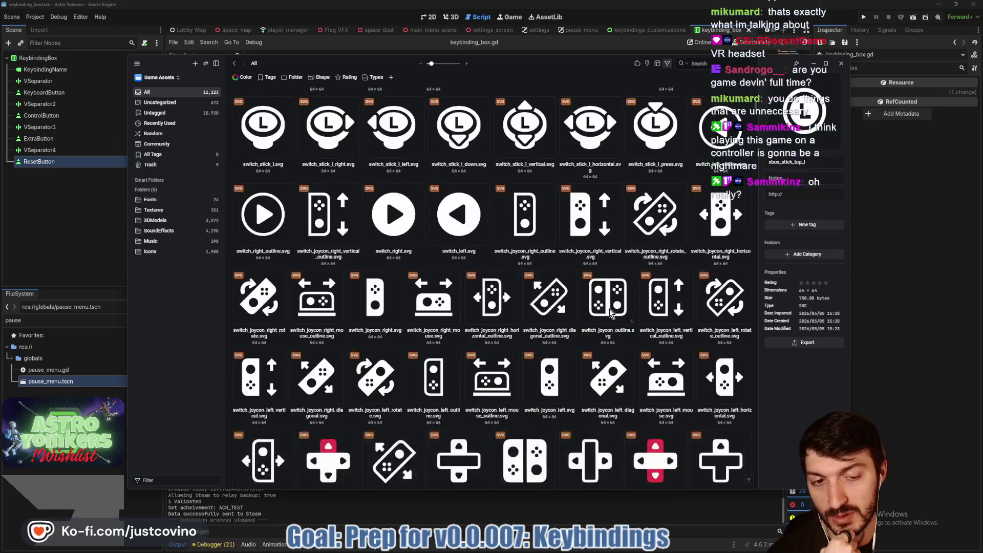
pyautogui.scroll(-10, 609, 309)
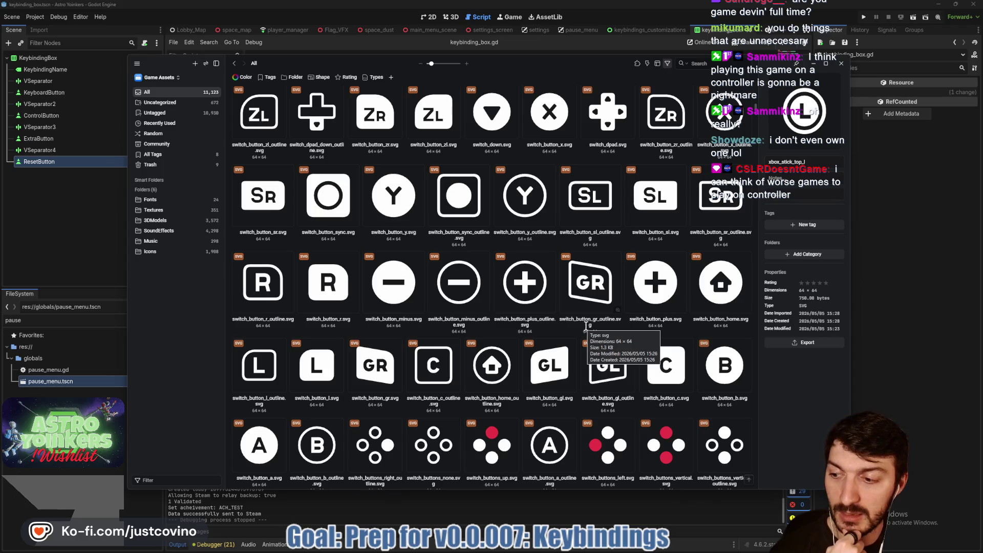
pyautogui.scroll(-5, 625, 305)
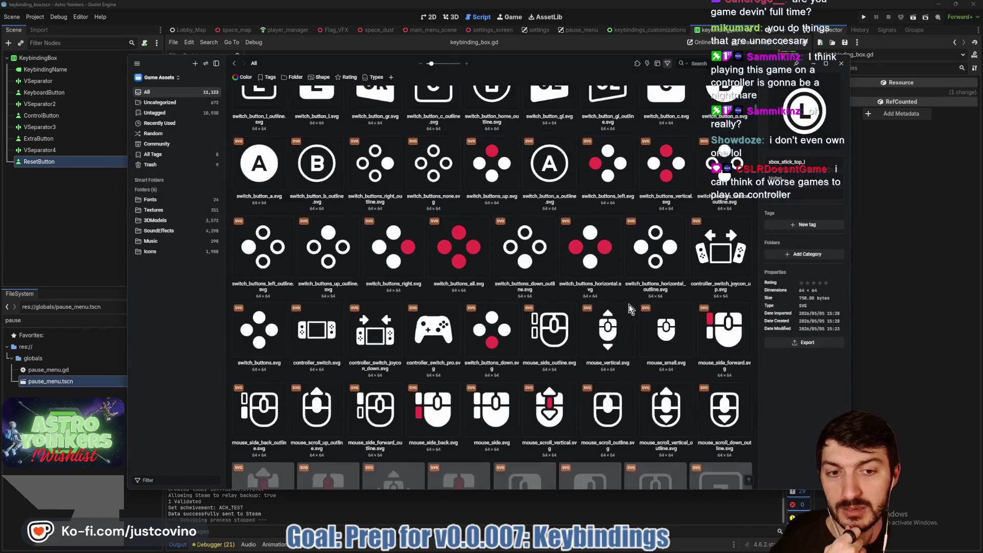
pyautogui.scroll(-10, 628, 307)
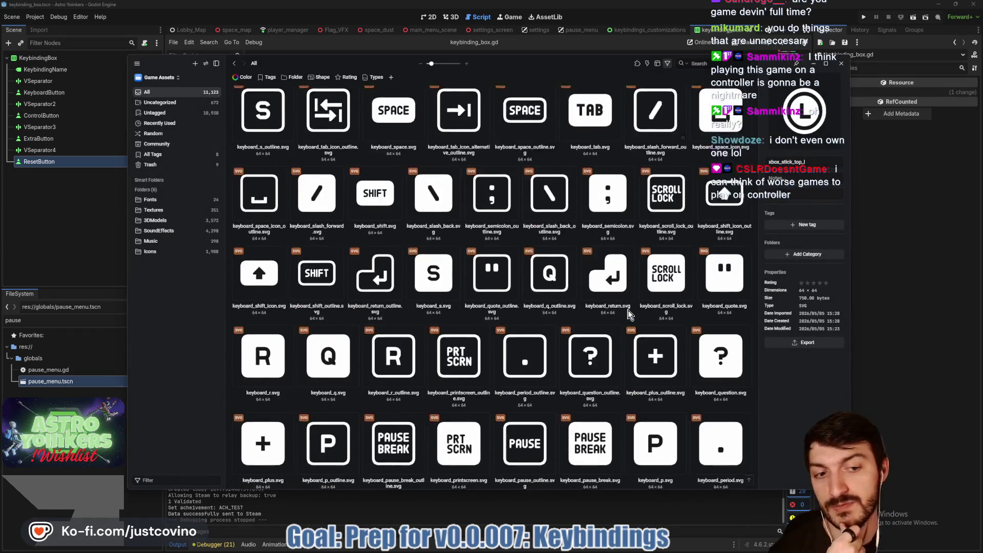
pyautogui.scroll(-10, 629, 314)
pyautogui.scroll(-10, 629, 314)
pyautogui.scroll(-5, 629, 314)
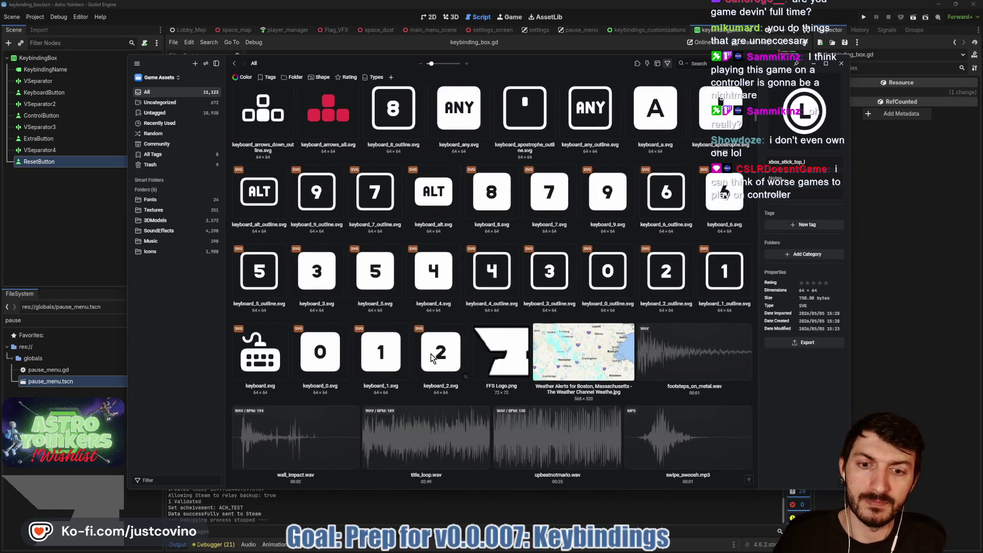
pyautogui.keyDown('shift'); pyautogui.click(432, 357); pyautogui.keyUp('shift')
pyautogui.scroll(5, 432, 357)
pyautogui.click(832, 257)
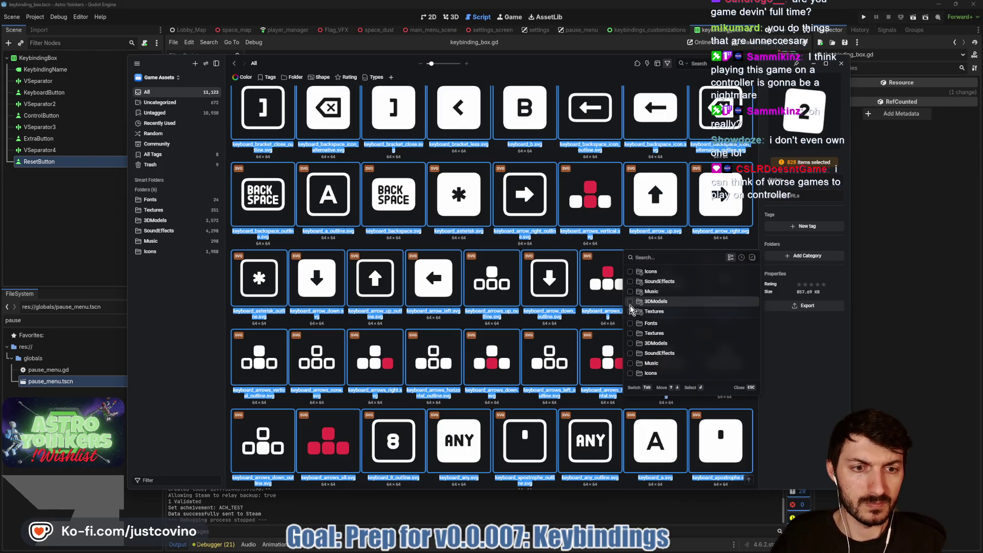
# File the 828 selected icons under Icons, confirm the bulk move, and view Icons.
pyautogui.click(631, 272)
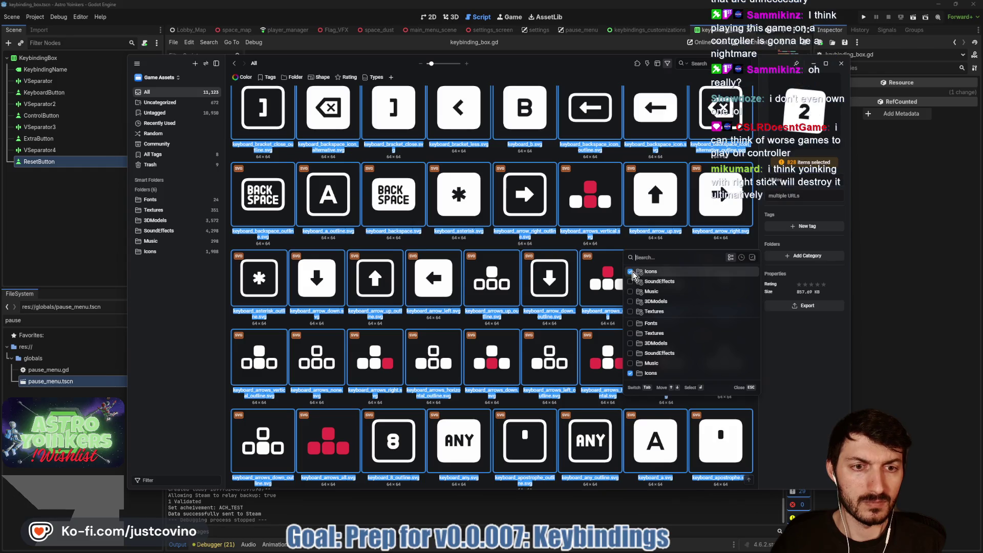
pyautogui.click(822, 372)
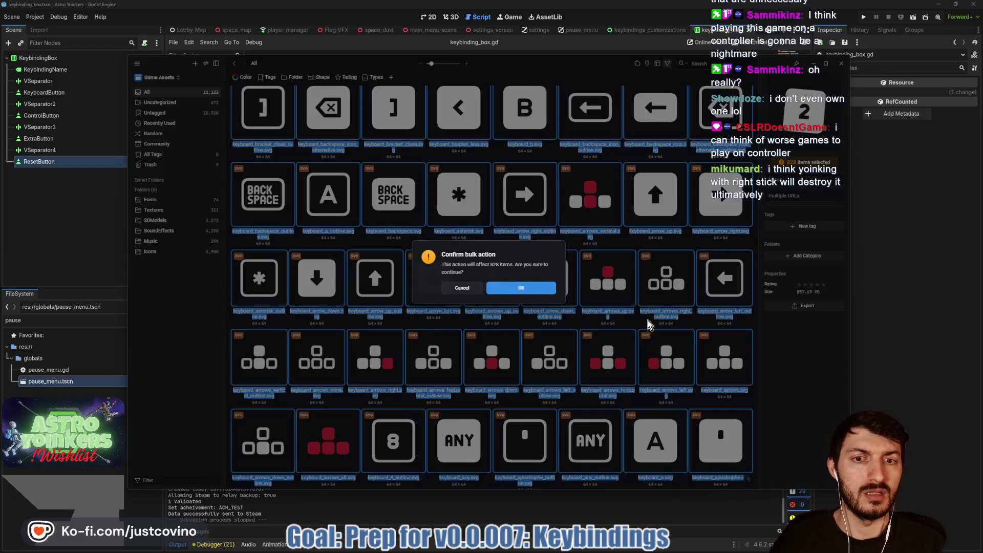
pyautogui.click(530, 291)
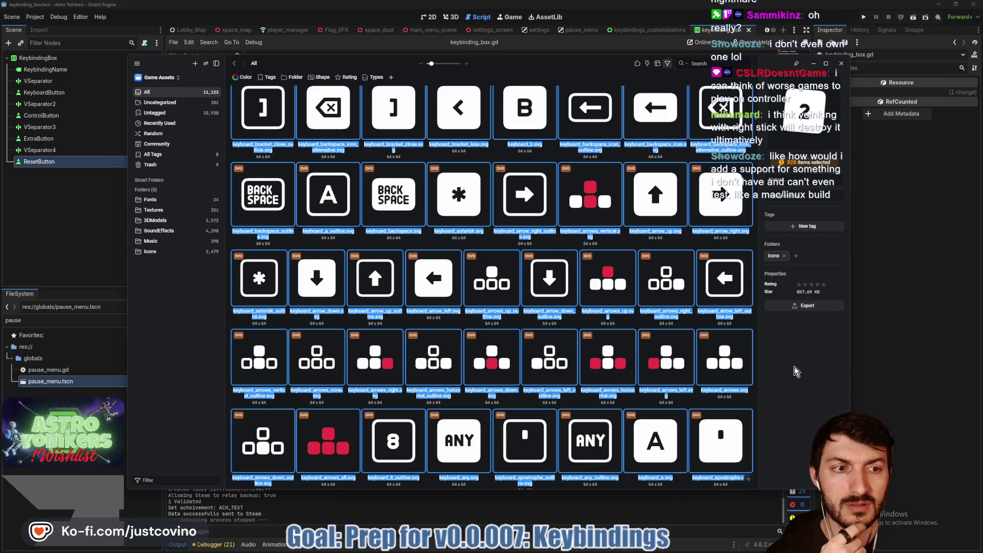
pyautogui.click(158, 251)
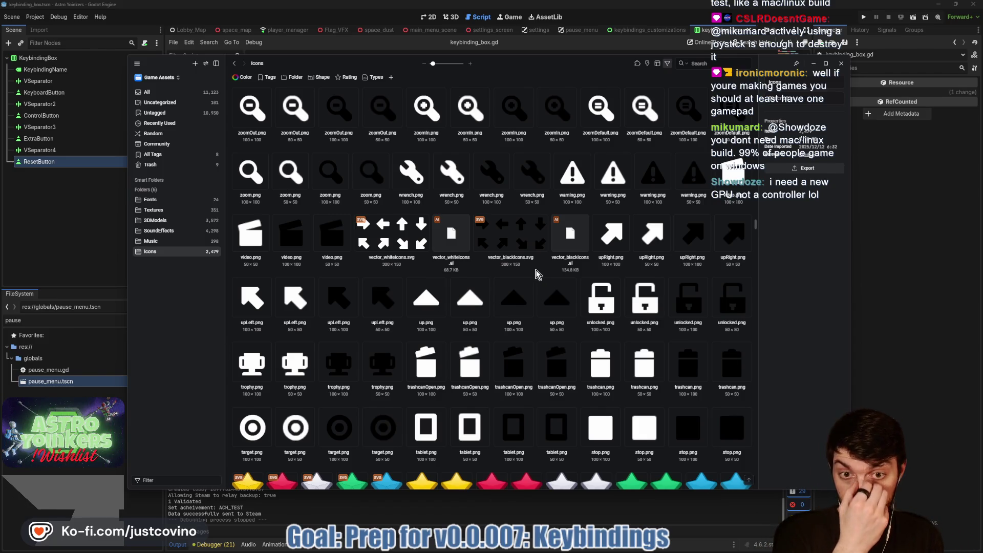
# Scroll through Eagle's Icons collection of button and arrow prompts.
pyautogui.scroll(-10, 532, 276)
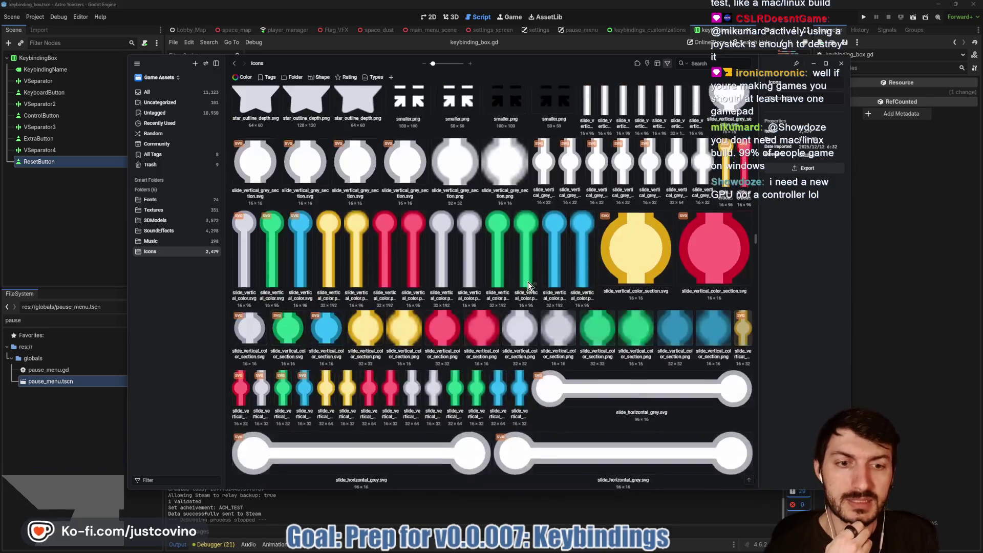
pyautogui.scroll(-15, 528, 283)
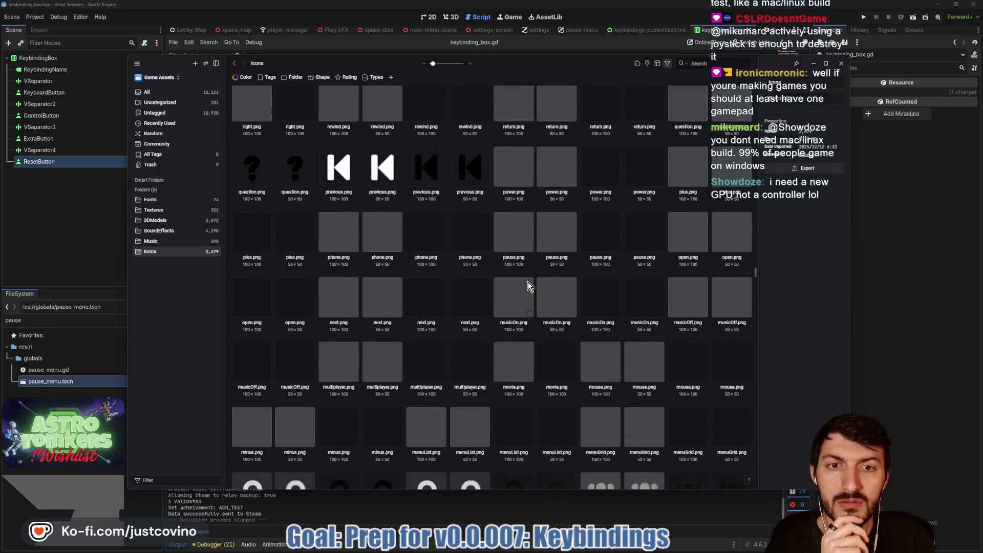
pyautogui.scroll(5, 527, 282)
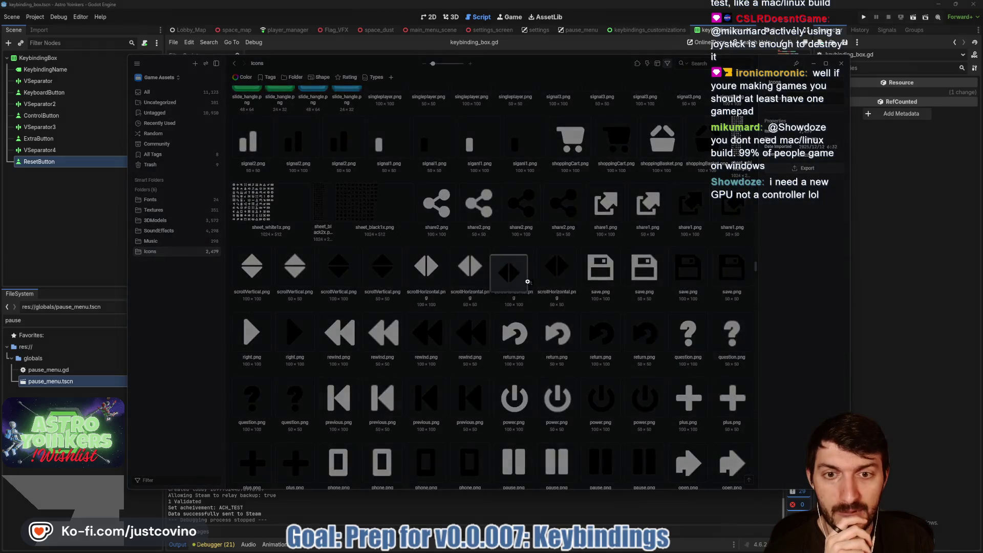
pyautogui.scroll(-6, 635, 270)
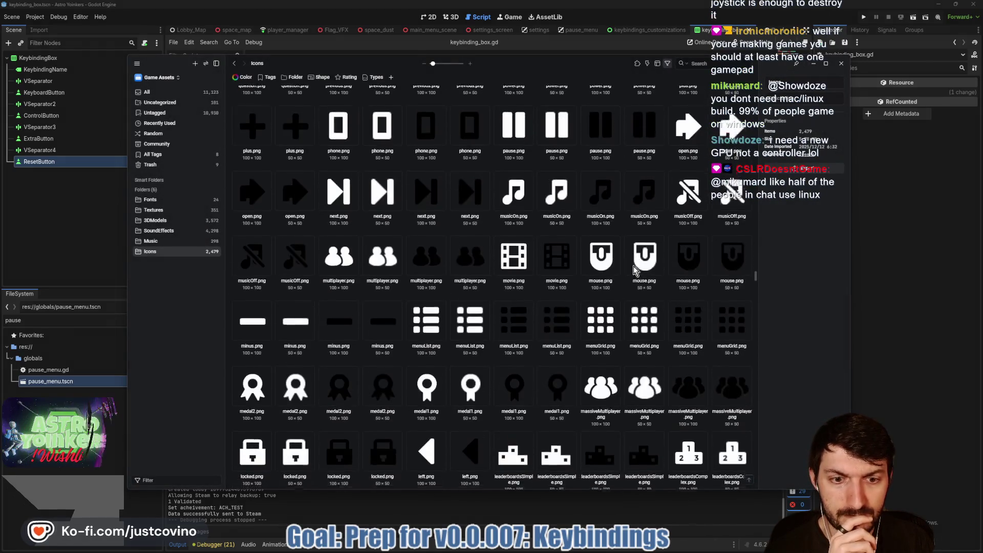
pyautogui.scroll(-10, 632, 268)
pyautogui.scroll(-6, 625, 265)
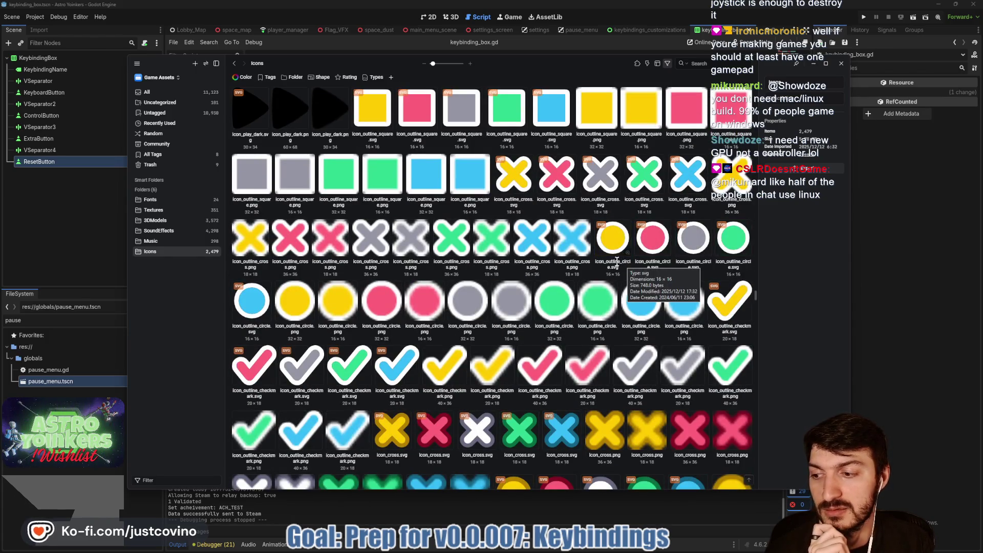
pyautogui.scroll(-2, 612, 262)
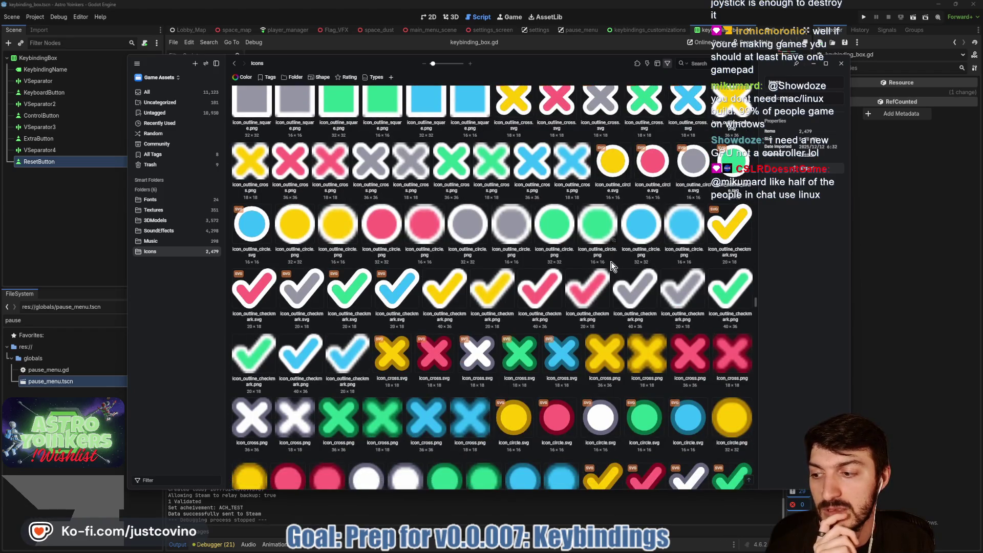
pyautogui.scroll(-5, 609, 262)
pyautogui.scroll(-4, 606, 262)
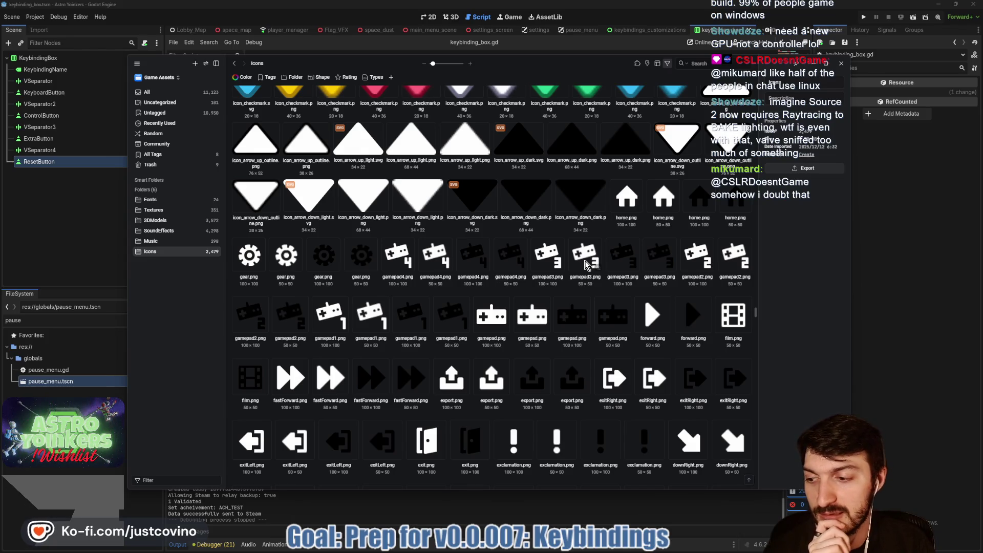
pyautogui.scroll(-8, 586, 265)
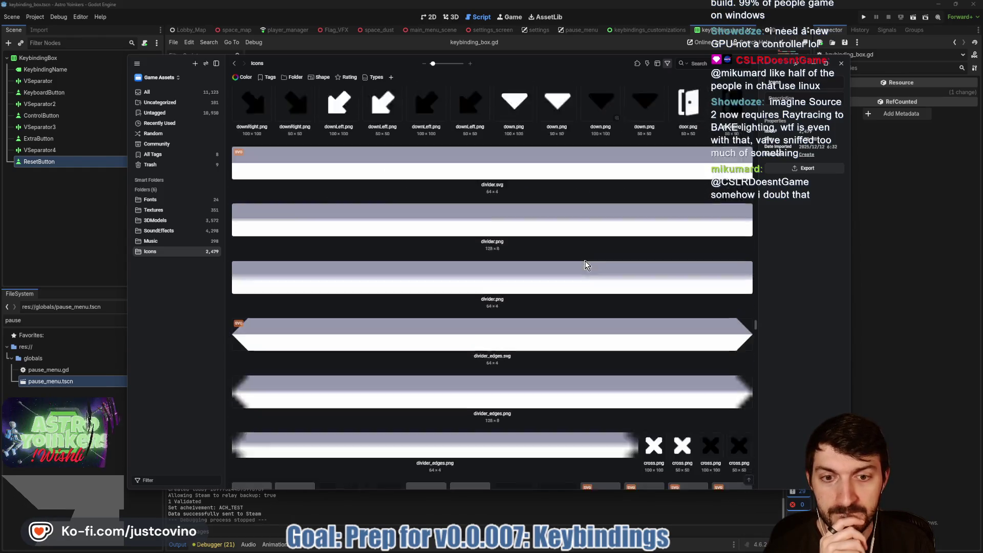
pyautogui.scroll(-10, 587, 264)
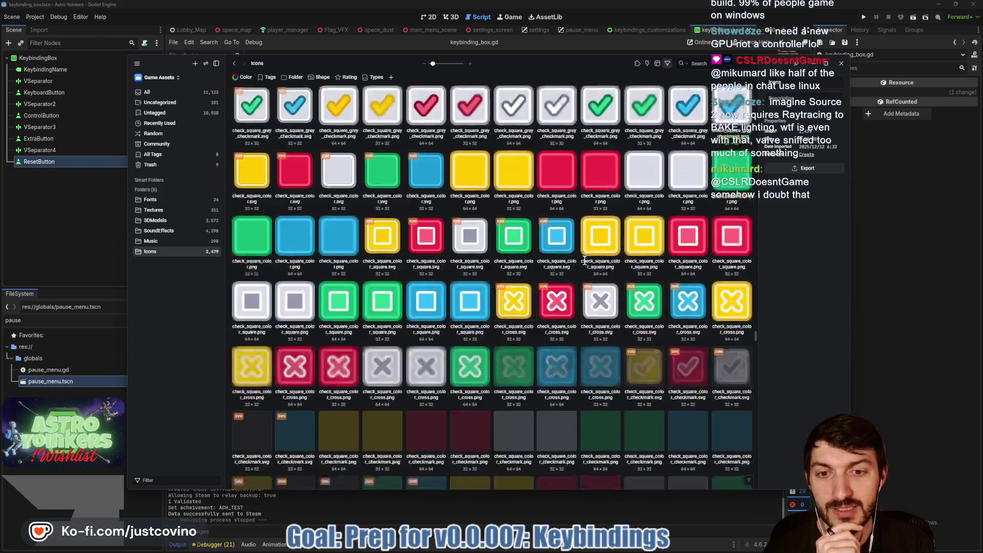
pyautogui.scroll(-5, 585, 262)
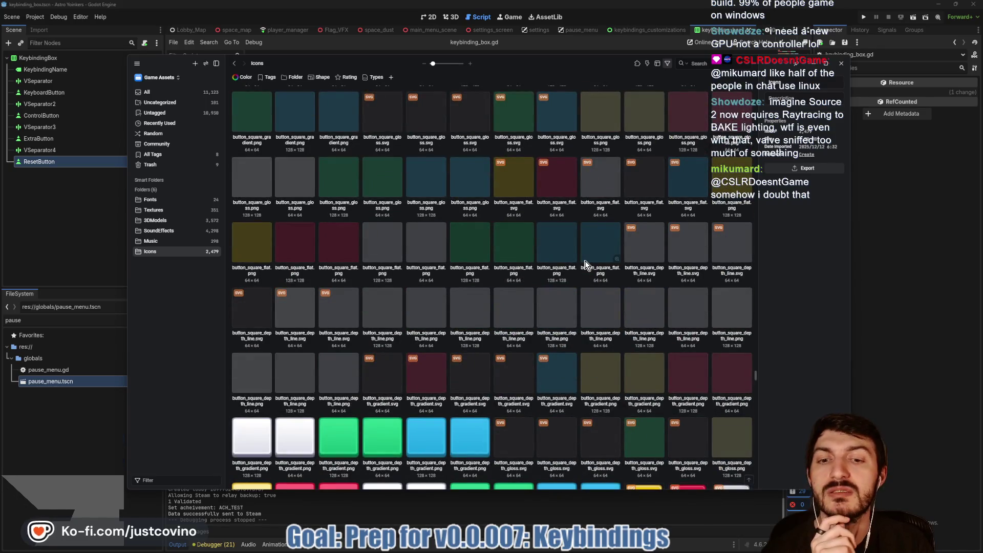
pyautogui.scroll(-10, 587, 265)
pyautogui.scroll(-10, 586, 264)
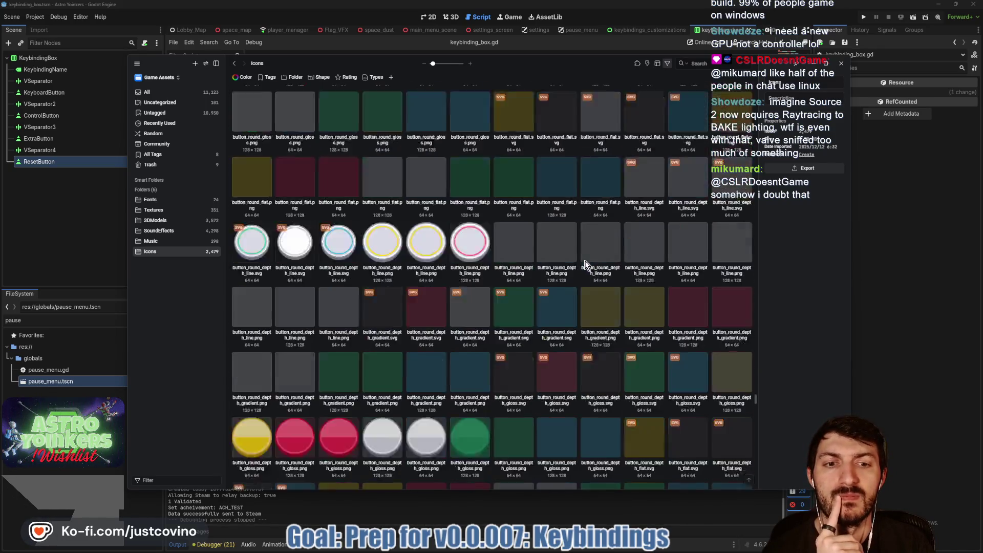
pyautogui.scroll(-10, 586, 265)
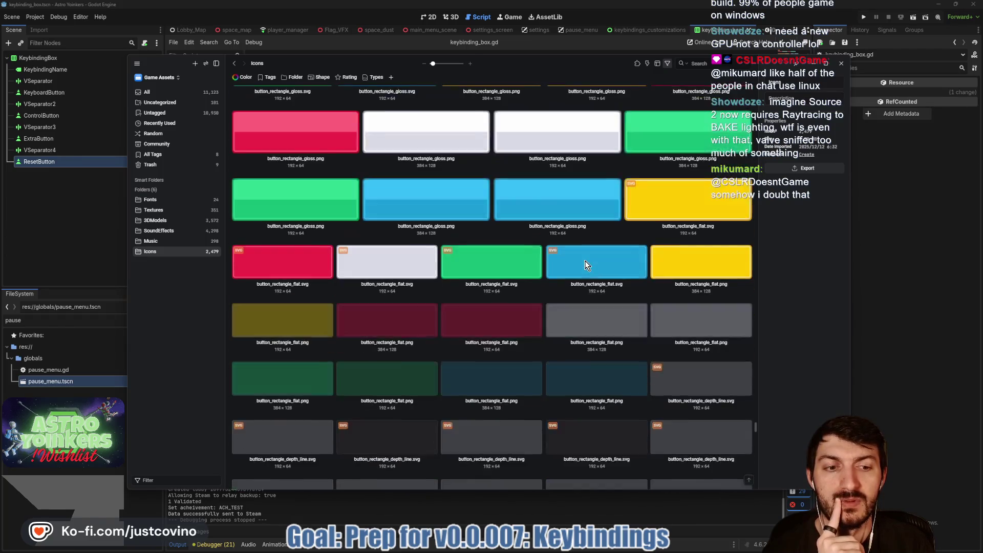
pyautogui.scroll(-10, 586, 264)
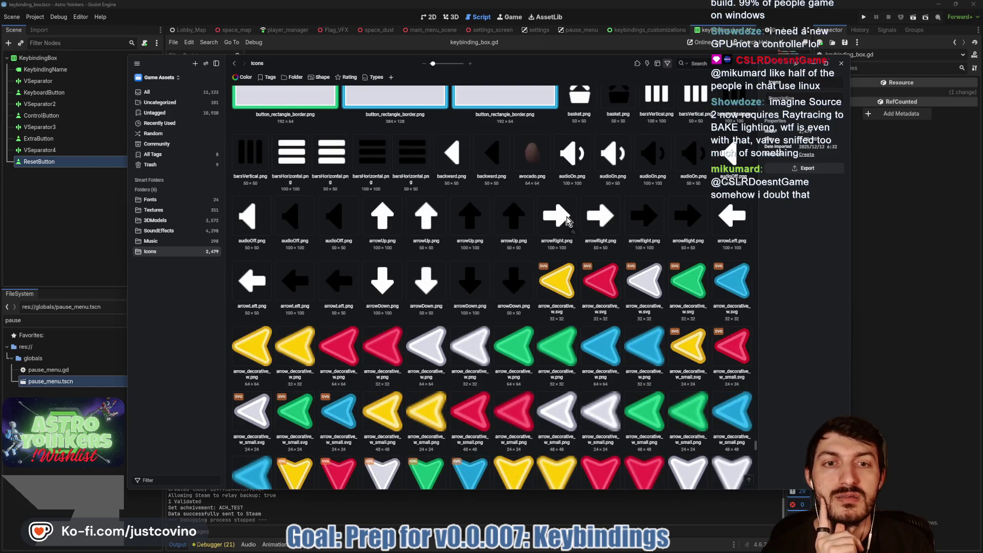
pyautogui.scroll(-15, 540, 169)
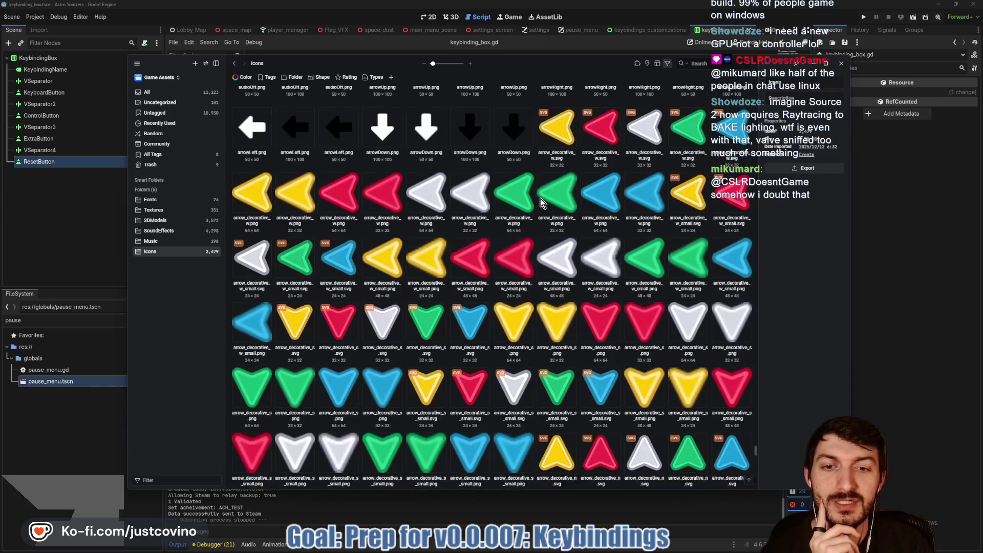
pyautogui.scroll(-15, 541, 202)
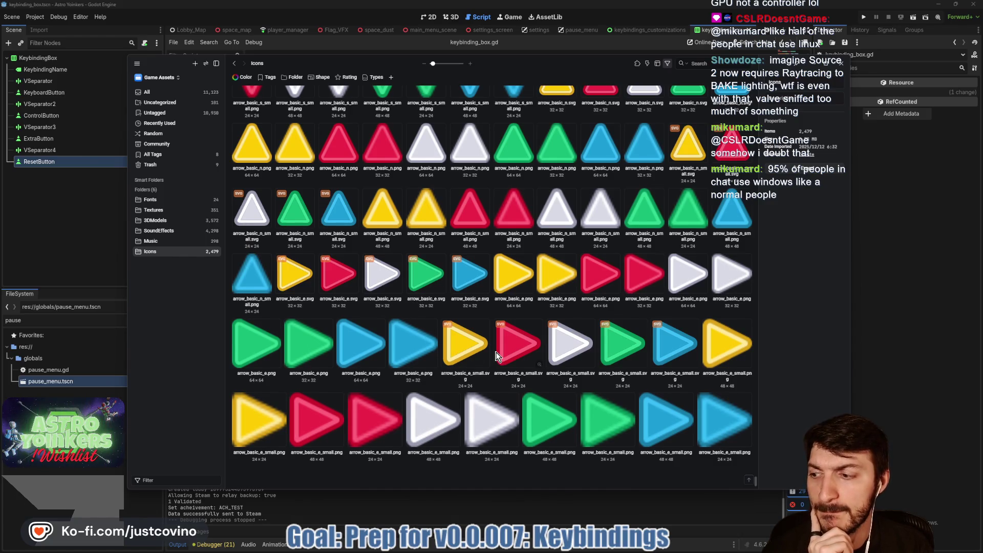
pyautogui.scroll(-5, 496, 355)
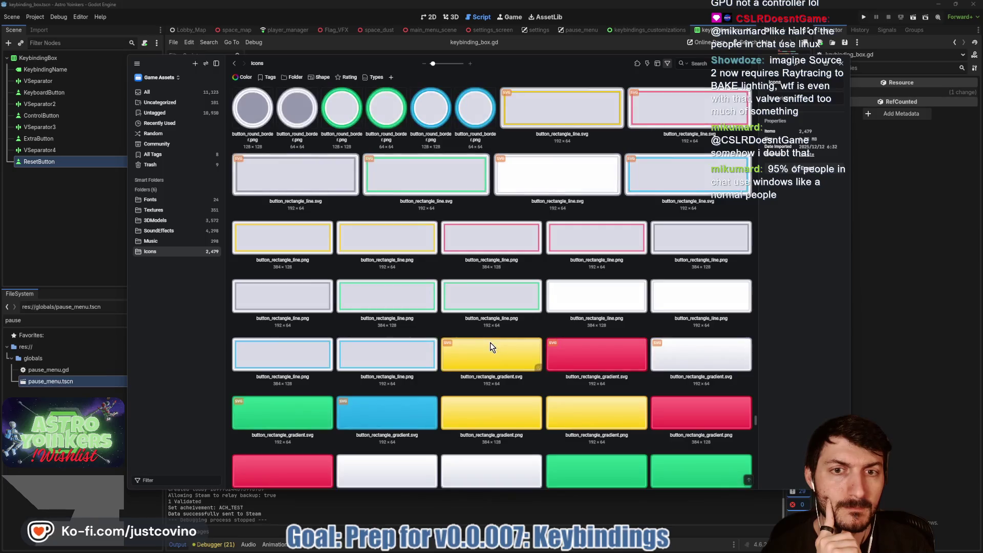
pyautogui.scroll(5, 491, 347)
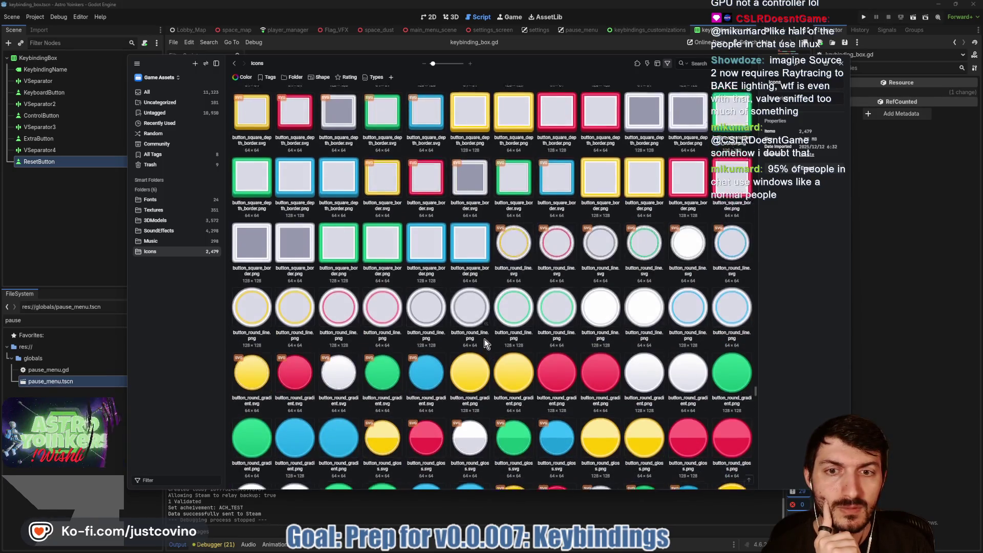
pyautogui.scroll(5, 485, 339)
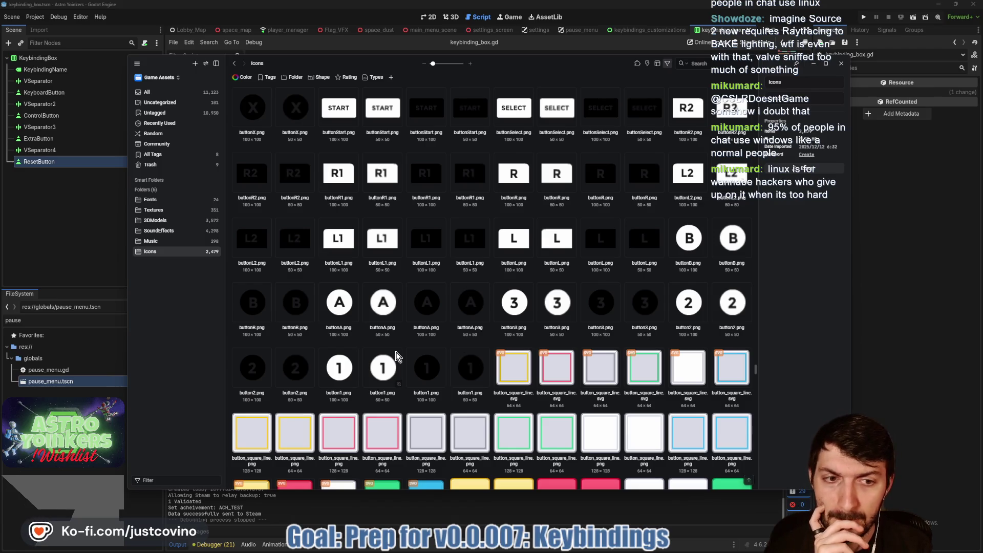
pyautogui.scroll(3, 396, 357)
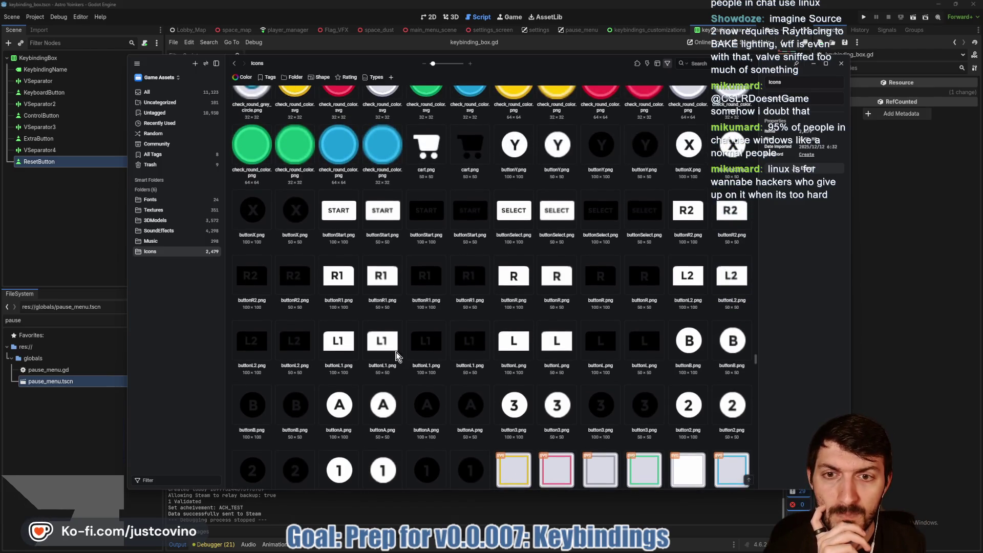
pyautogui.scroll(-3, 396, 357)
pyautogui.scroll(1, 396, 357)
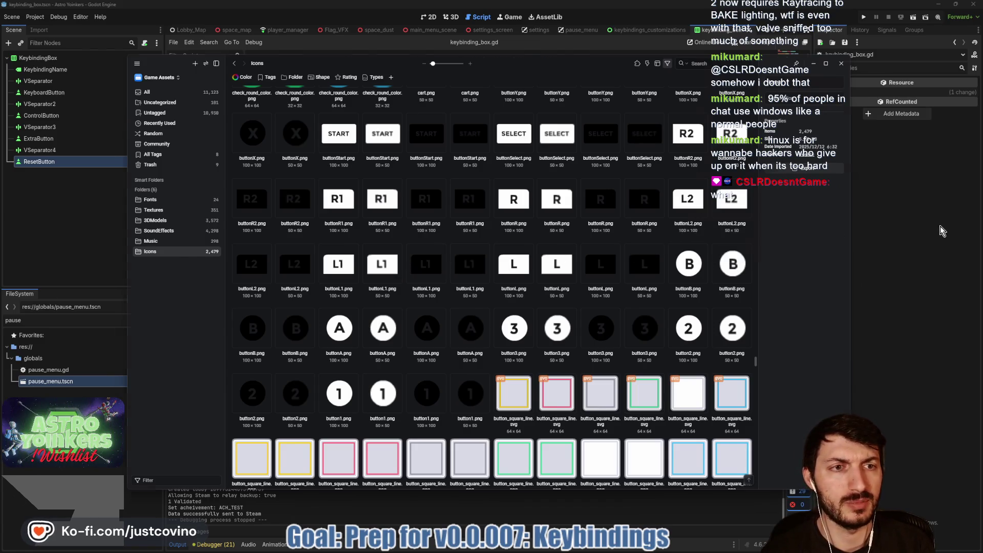
# Return to Godot, dismiss the Open dialog, and show the keybinding_box scene in 2D.
pyautogui.hotkey('alt', 'Tab')
pyautogui.click(460, 357)
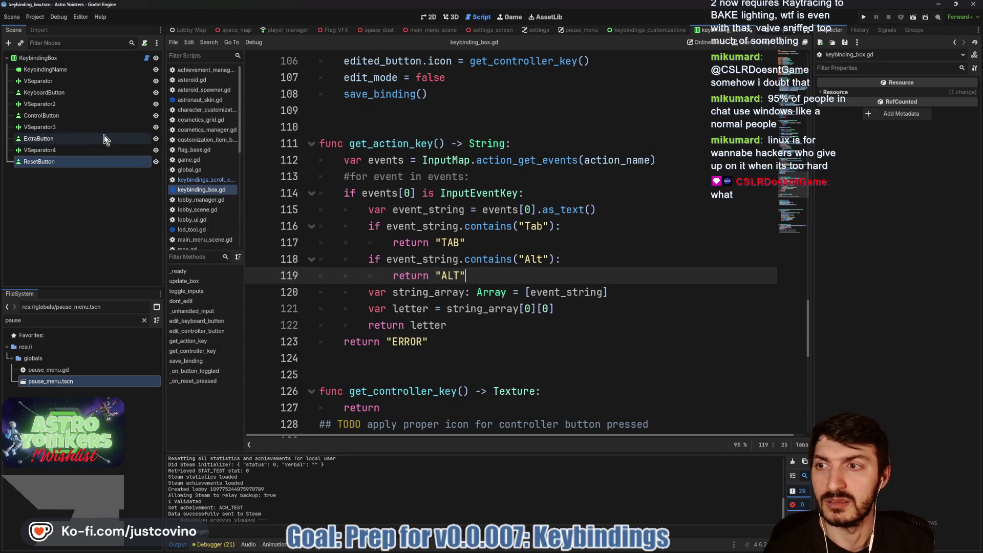
pyautogui.click(433, 17)
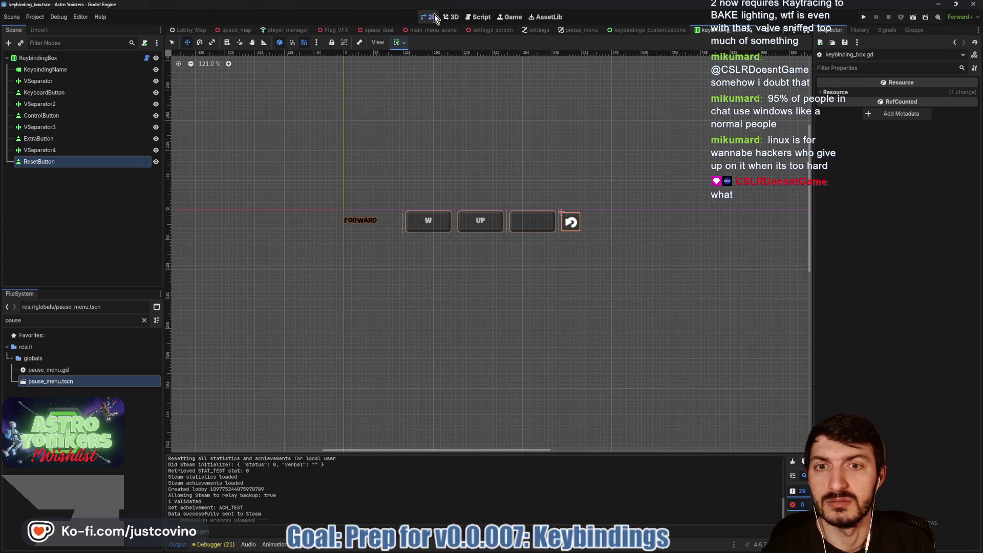
# Select KeyboardButton and expand its Layout section to reveal the 100 × 50 size.
pyautogui.click(49, 94)
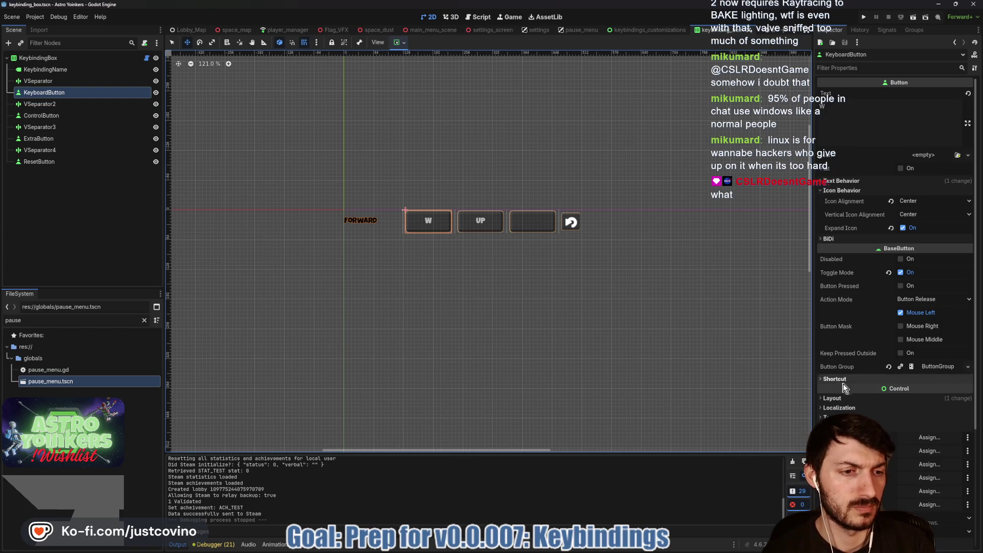
pyautogui.click(835, 398)
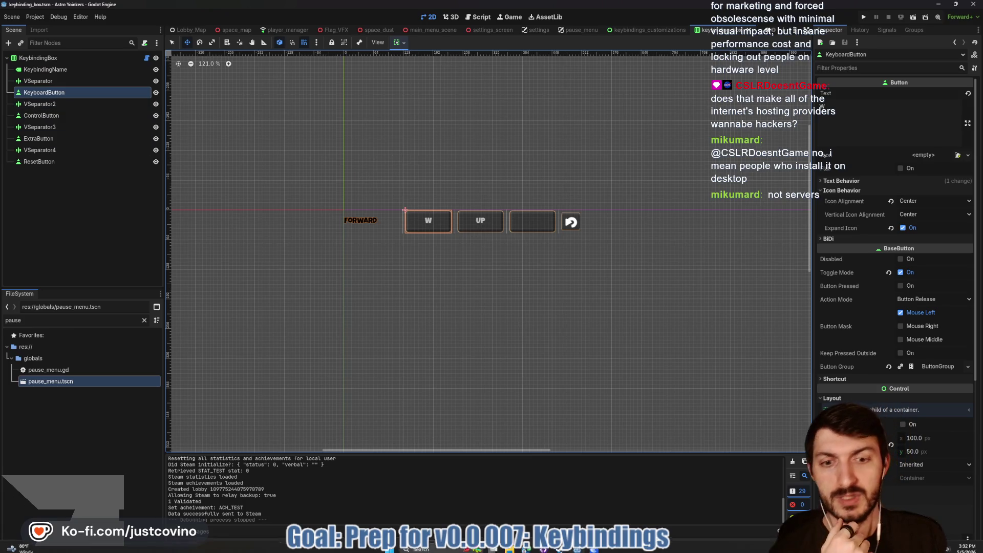
# Check the Xbox Series Vector folder, then delete Xbox Series from Game Assets.
pyautogui.click(513, 547)
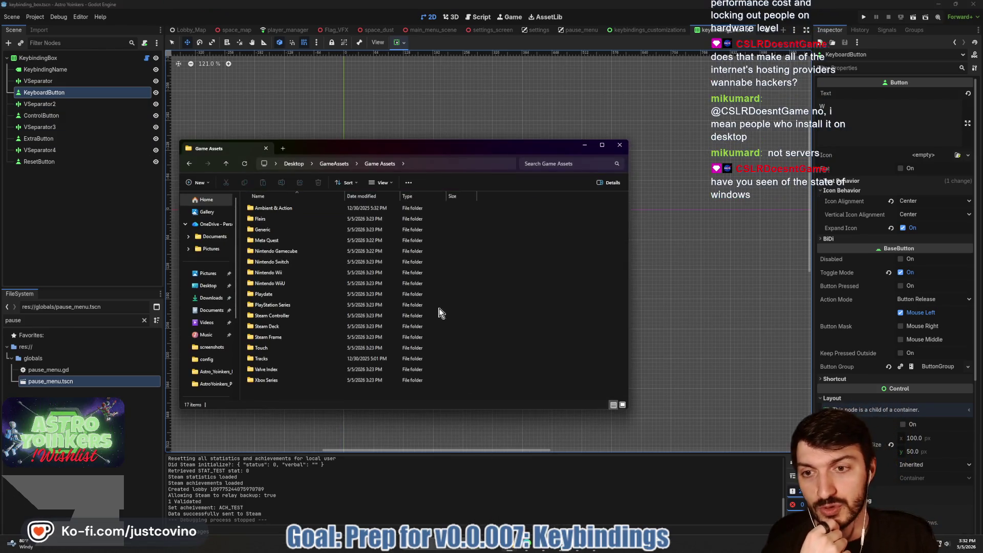
pyautogui.doubleClick(281, 382)
pyautogui.doubleClick(269, 244)
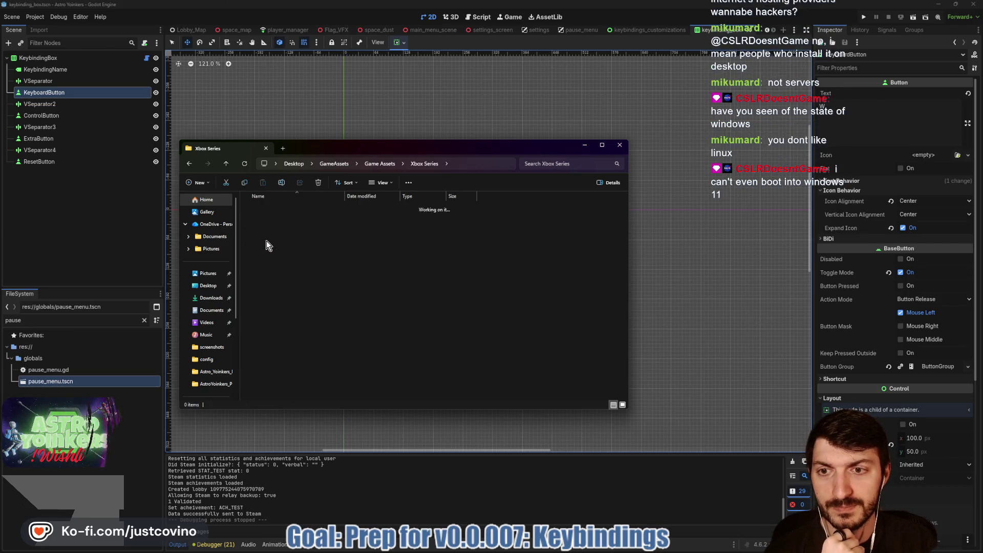
pyautogui.click(225, 163)
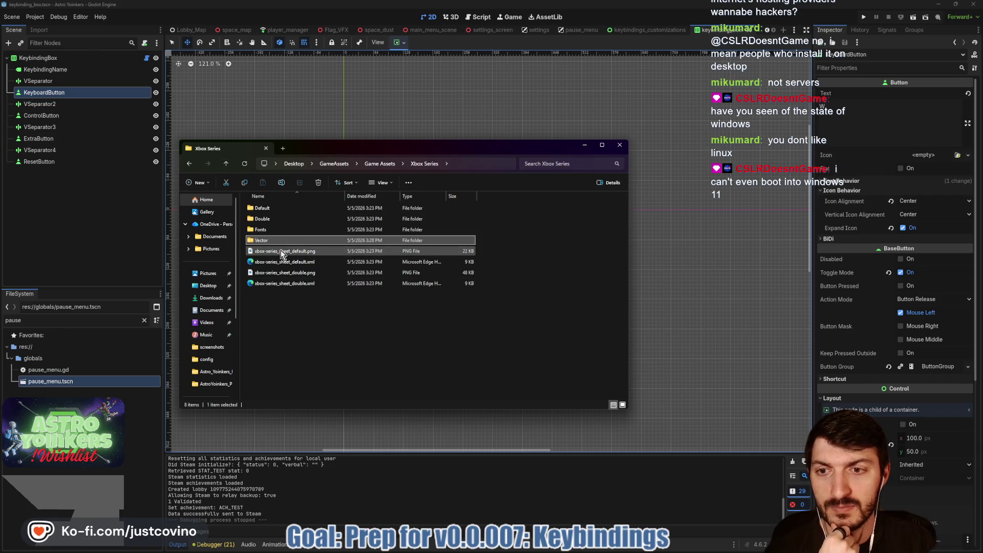
pyautogui.click(225, 163)
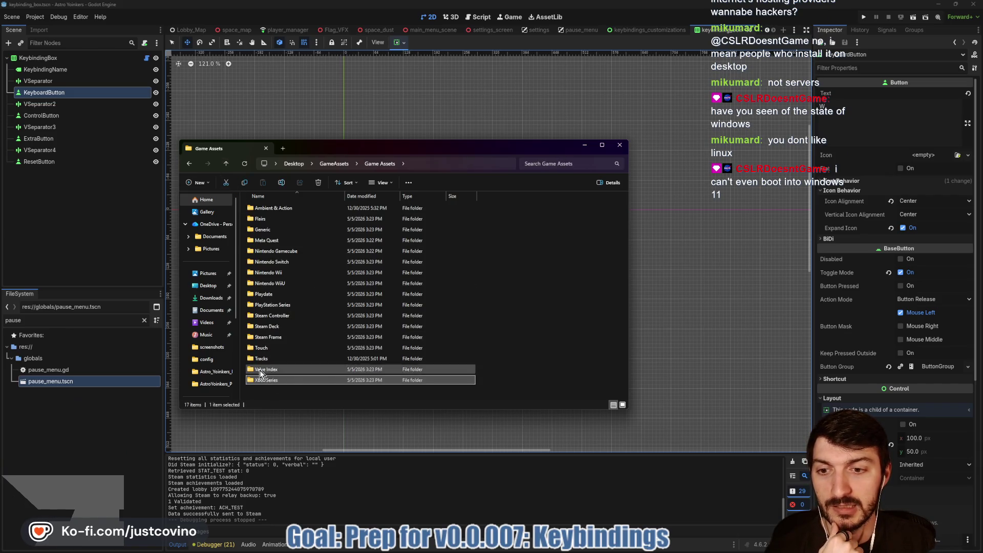
pyautogui.click(320, 183)
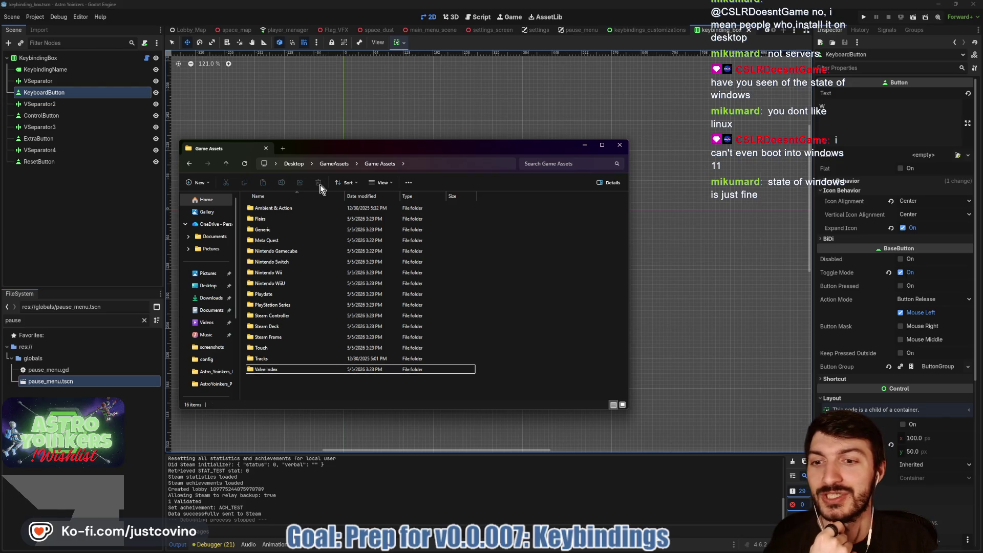
# Inspect Steam Deck's Vector and Fonts folders, then open the Flairs folder.
pyautogui.doubleClick(283, 327)
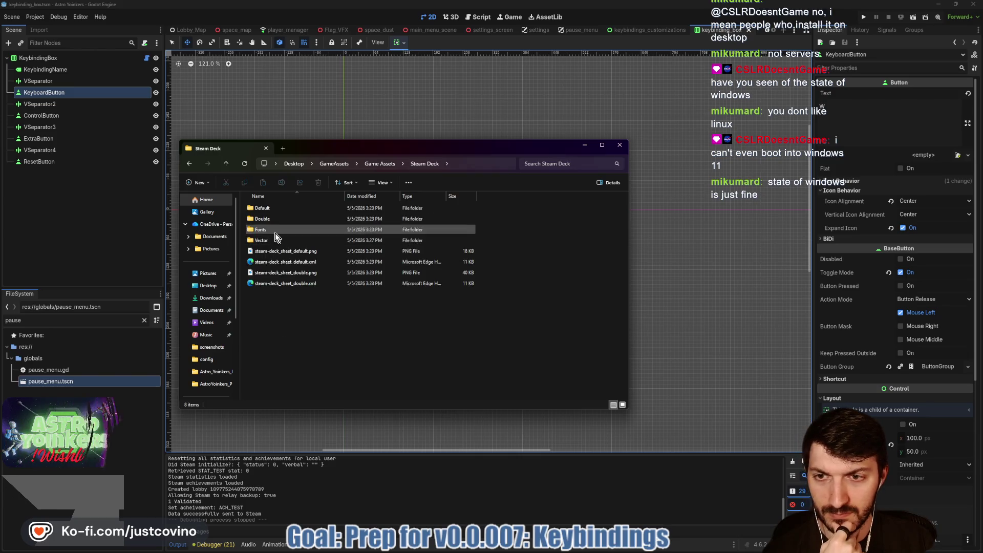
pyautogui.doubleClick(276, 240)
pyautogui.click(226, 164)
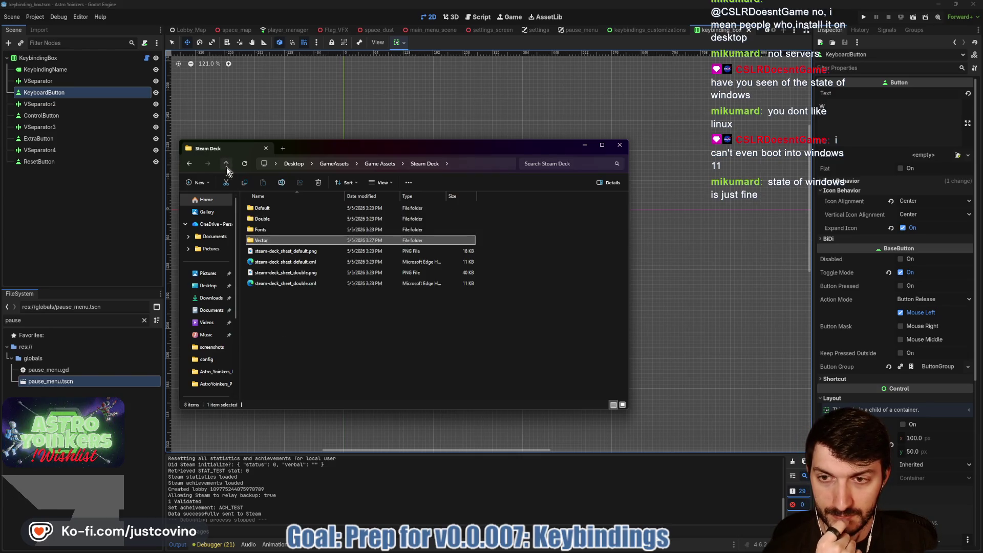
pyautogui.doubleClick(272, 230)
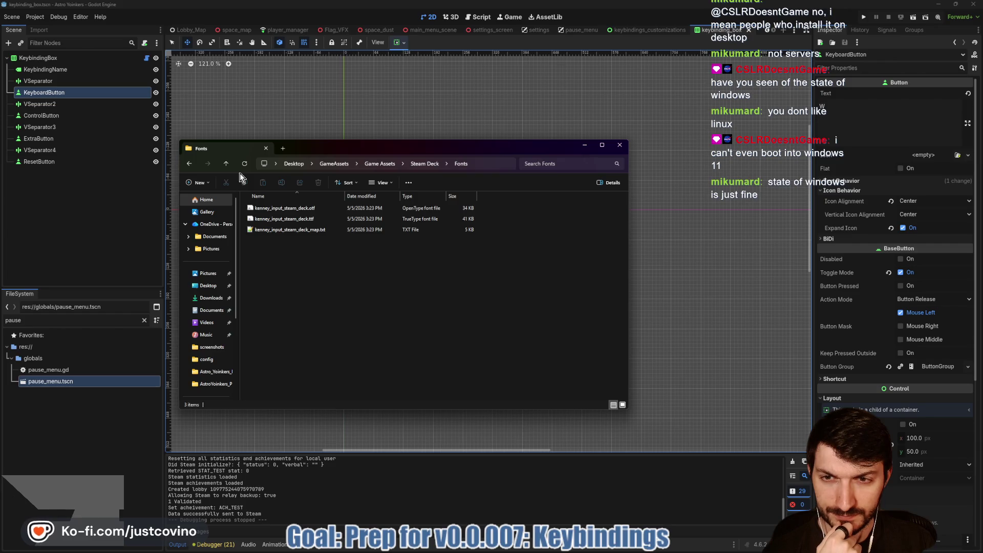
pyautogui.click(268, 232)
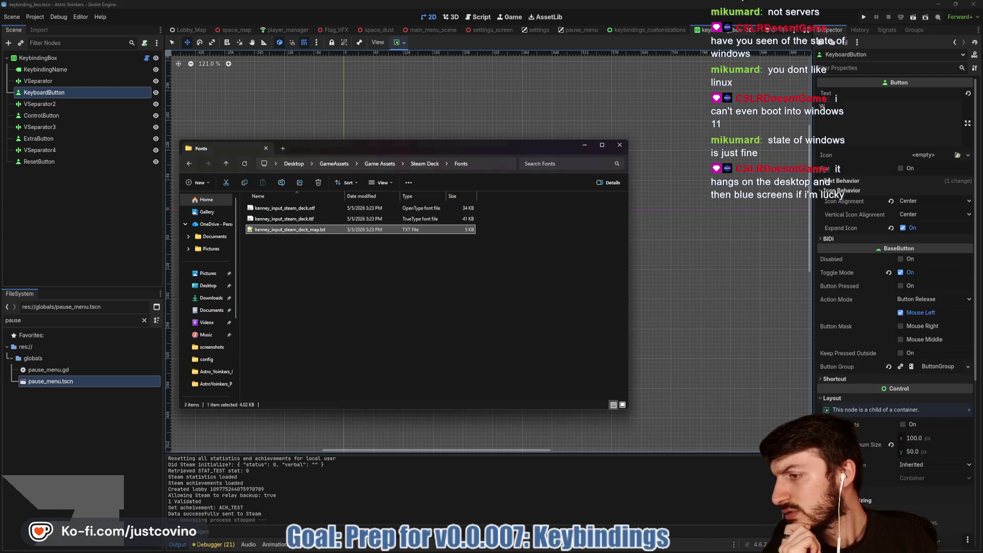
pyautogui.hotkey('alt', 'Tab')
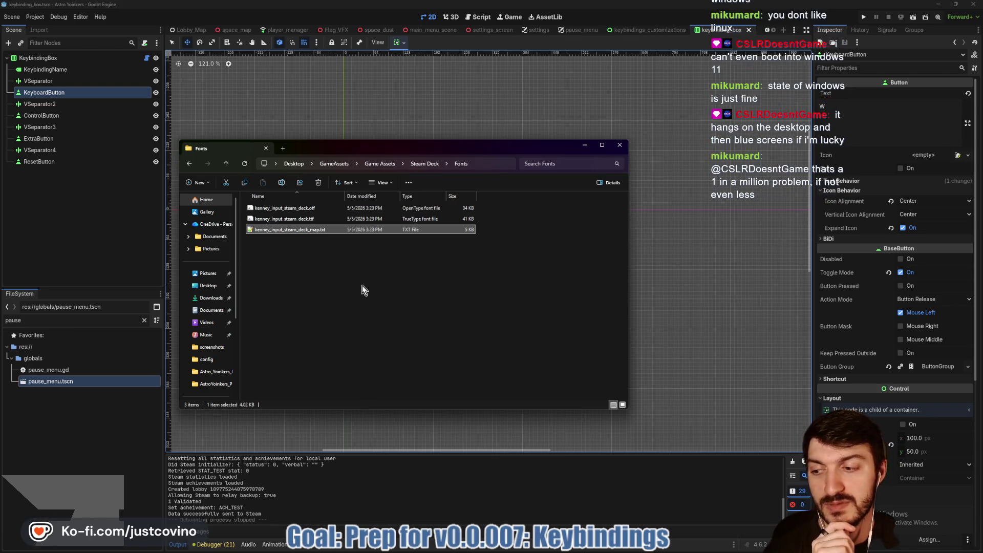
pyautogui.click(226, 163)
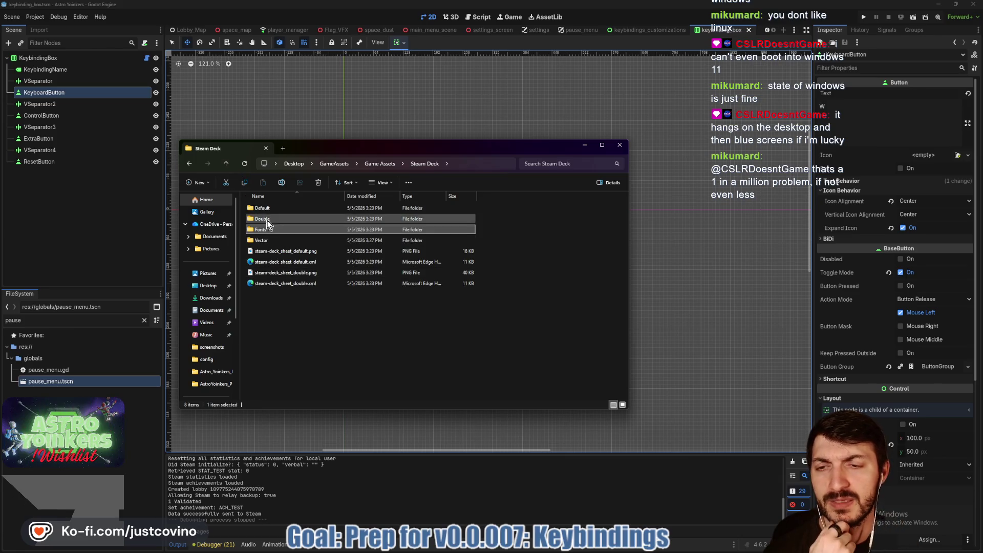
pyautogui.click(226, 164)
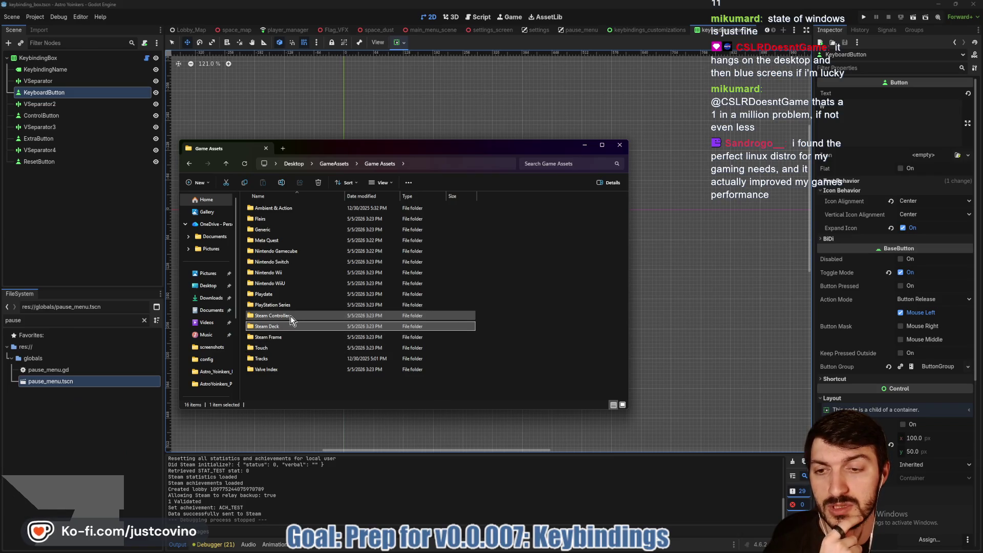
pyautogui.doubleClick(275, 219)
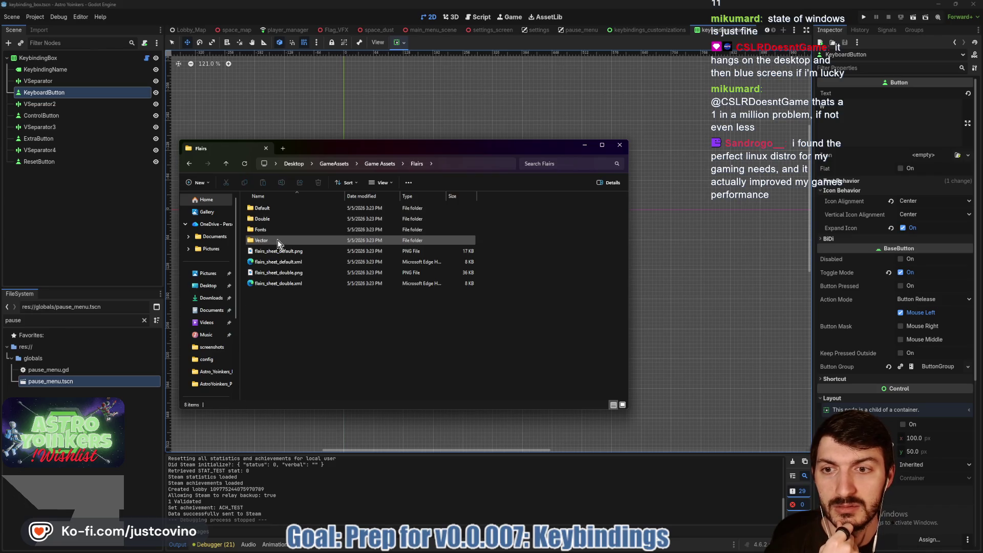
# Scroll through the Flairs Vector SVG icons.
pyautogui.doubleClick(278, 241)
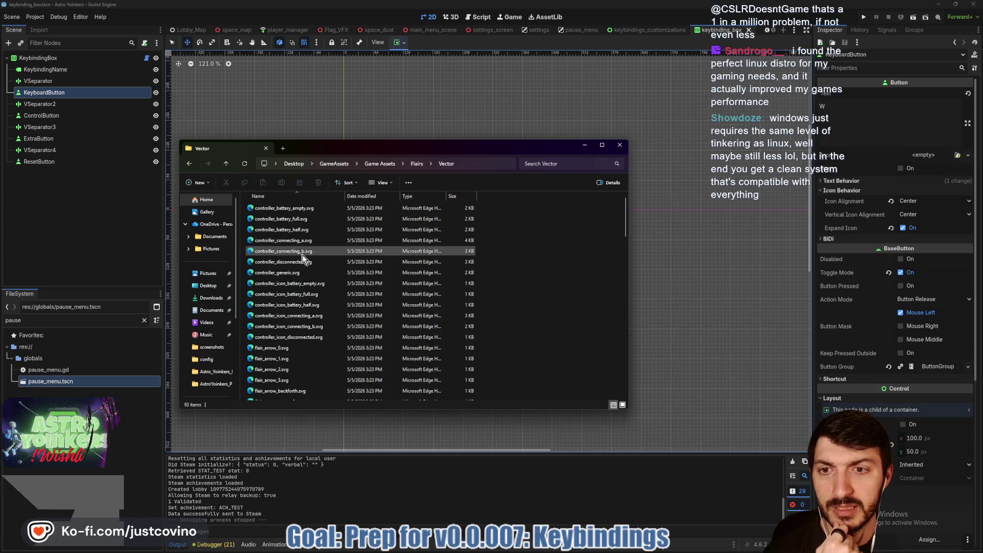
pyautogui.scroll(-6, 331, 281)
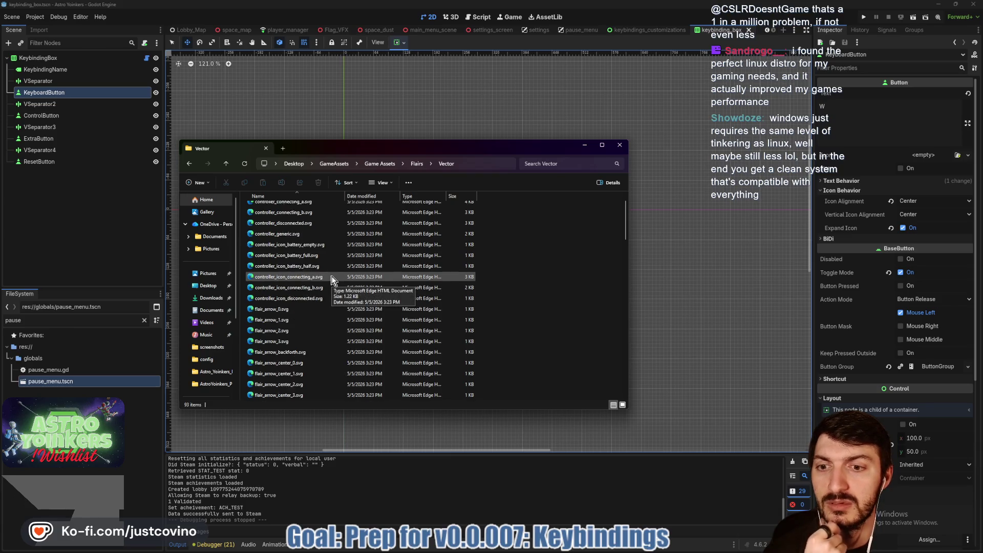
pyautogui.scroll(-12, 332, 281)
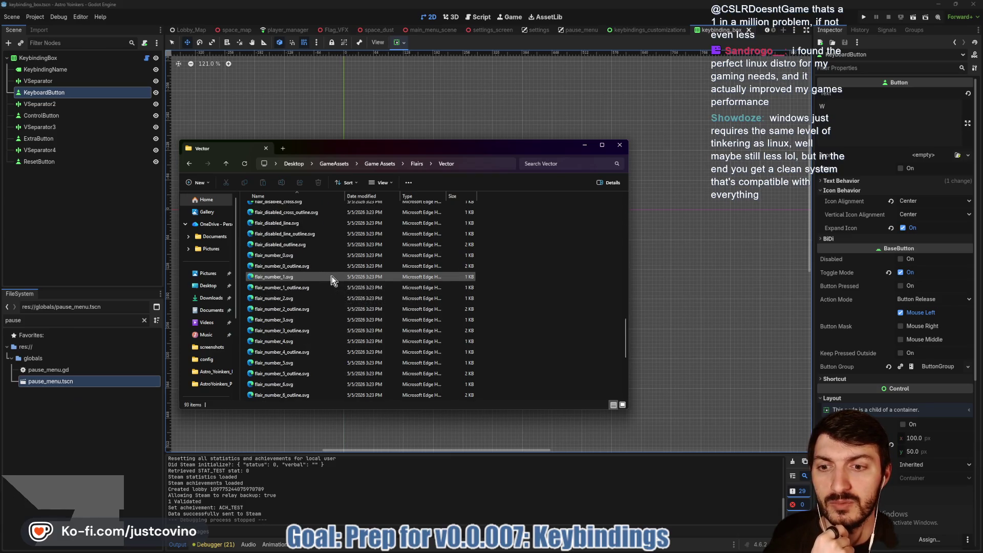
pyautogui.scroll(3, 331, 280)
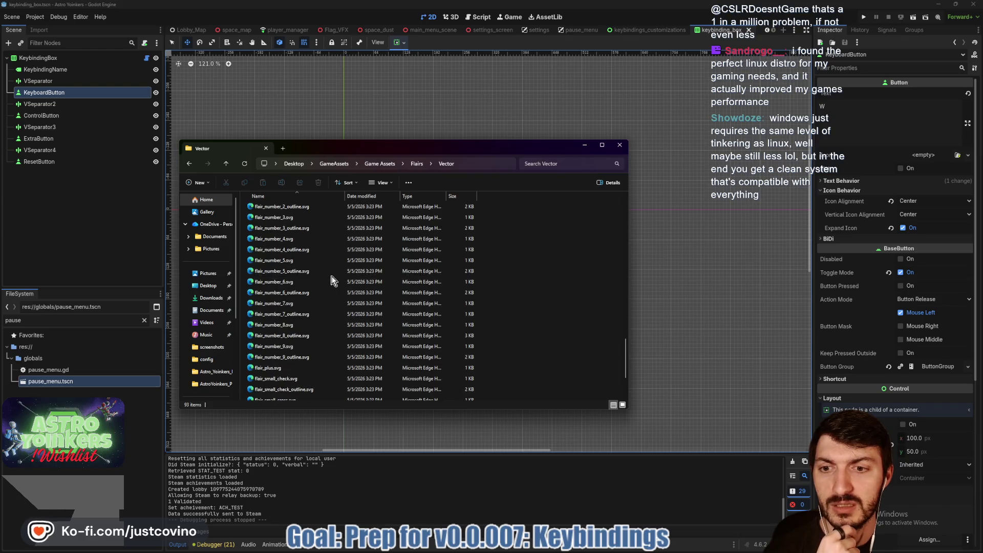
pyautogui.click(224, 166)
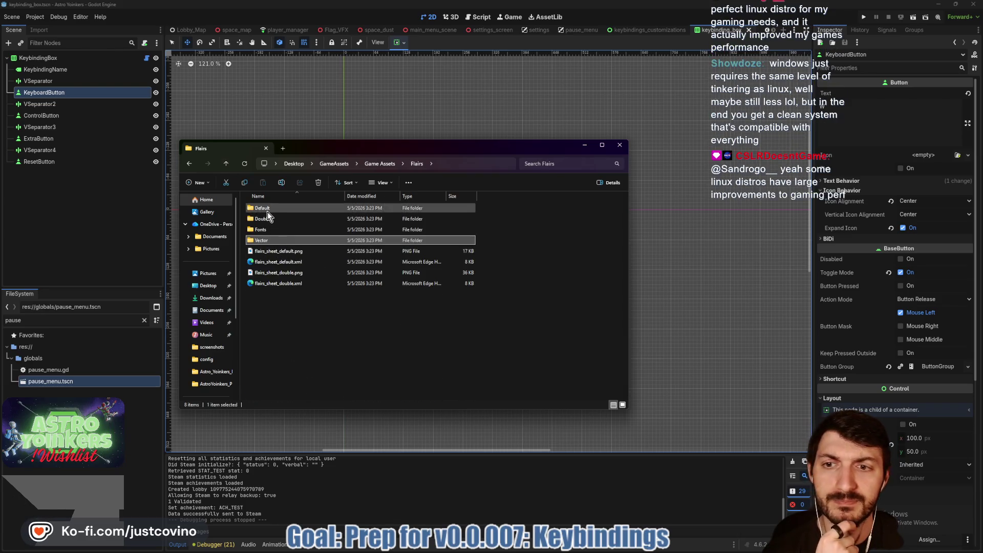
# Browse the Default flair icons, then return to Game Assets and close File Explorer.
pyautogui.doubleClick(272, 207)
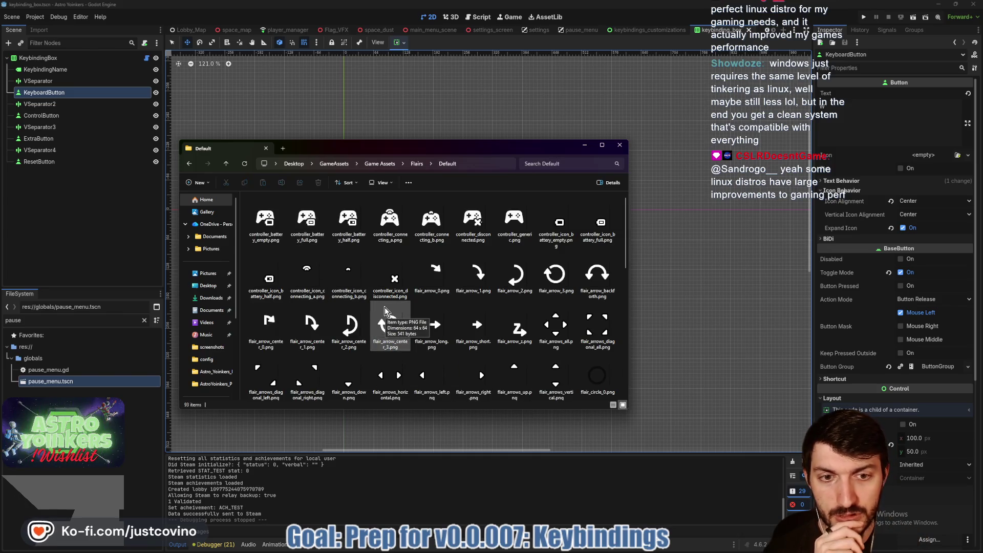
pyautogui.scroll(-5, 385, 308)
pyautogui.scroll(-2, 529, 281)
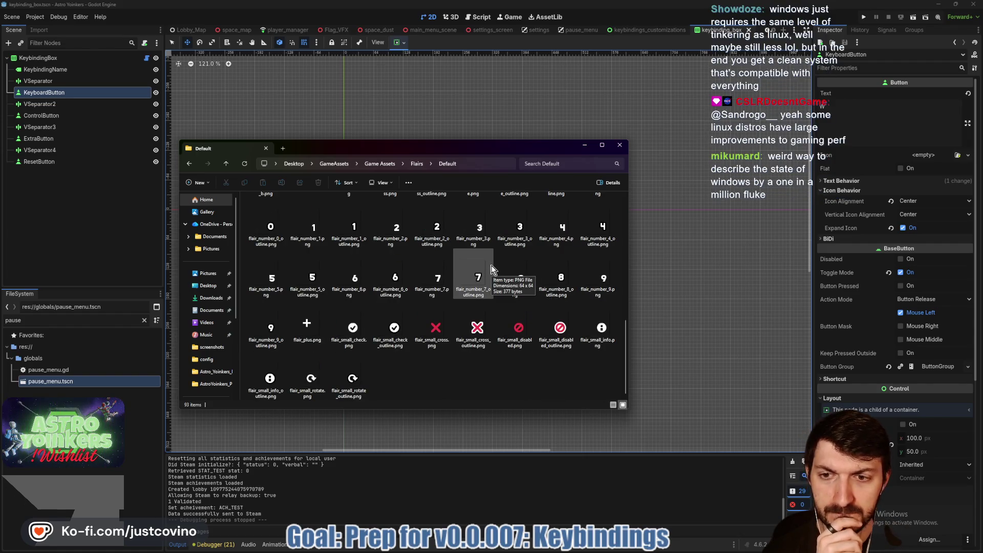
pyautogui.scroll(6, 487, 265)
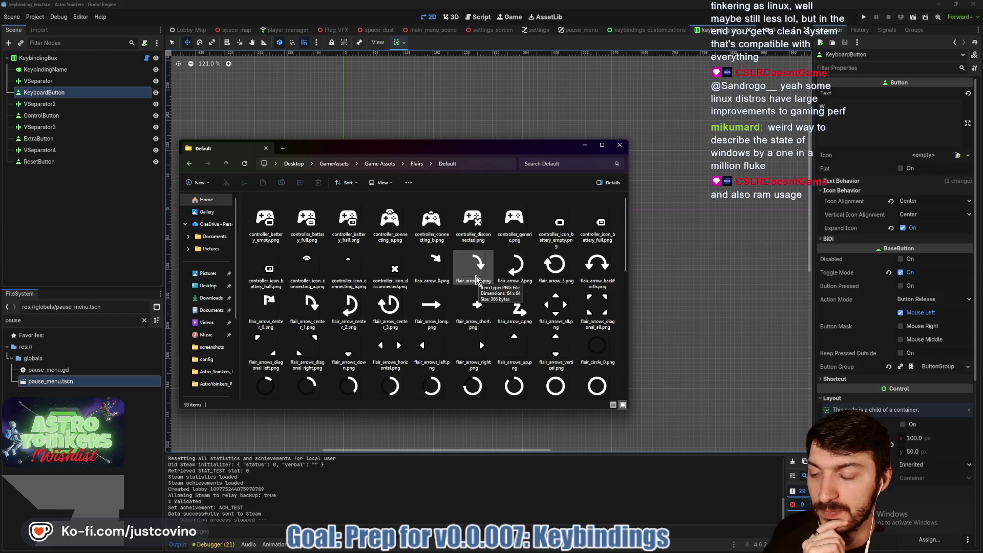
pyautogui.click(227, 163)
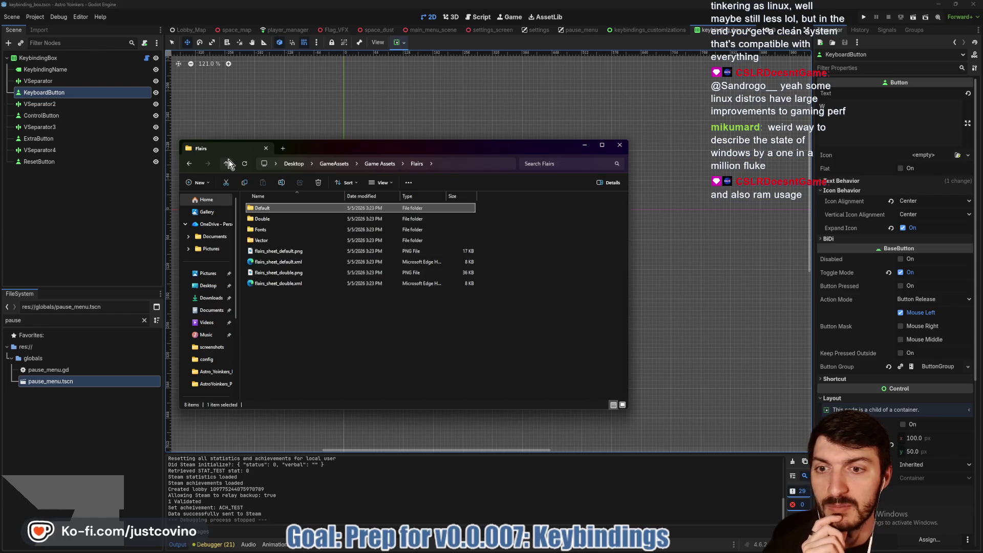
pyautogui.click(228, 163)
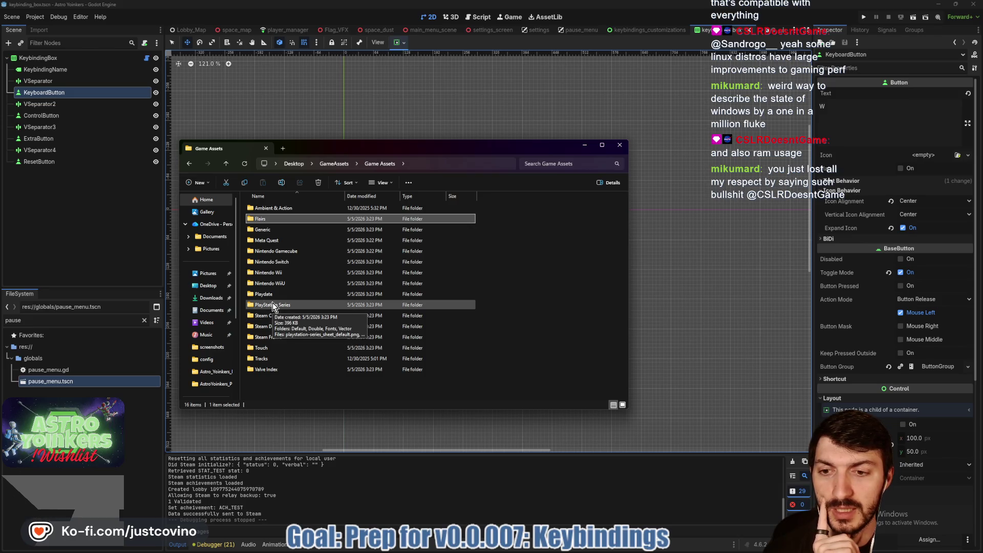
pyautogui.click(619, 144)
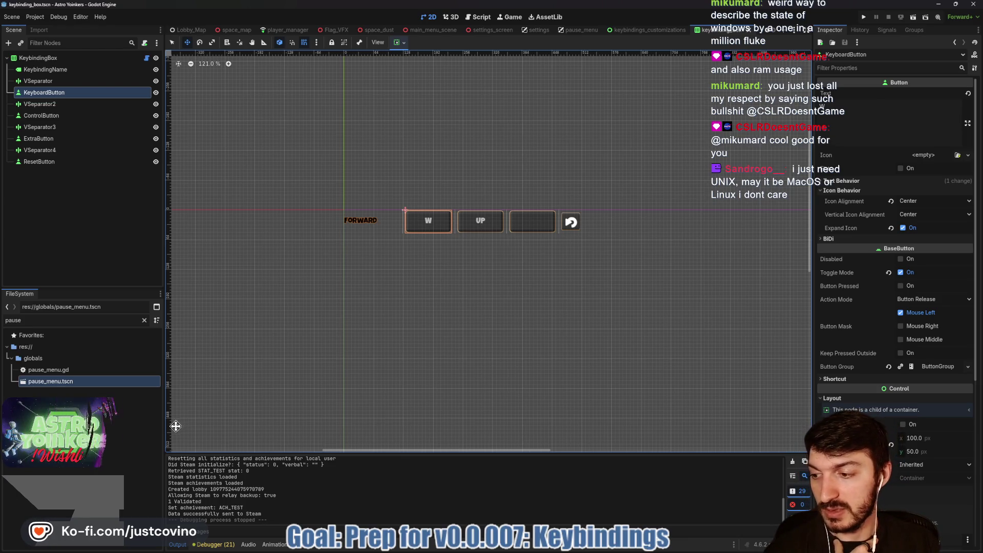
# Clear the pause filter in the FileSystem dock.
pyautogui.click(145, 322)
pyautogui.scroll(-5, 112, 389)
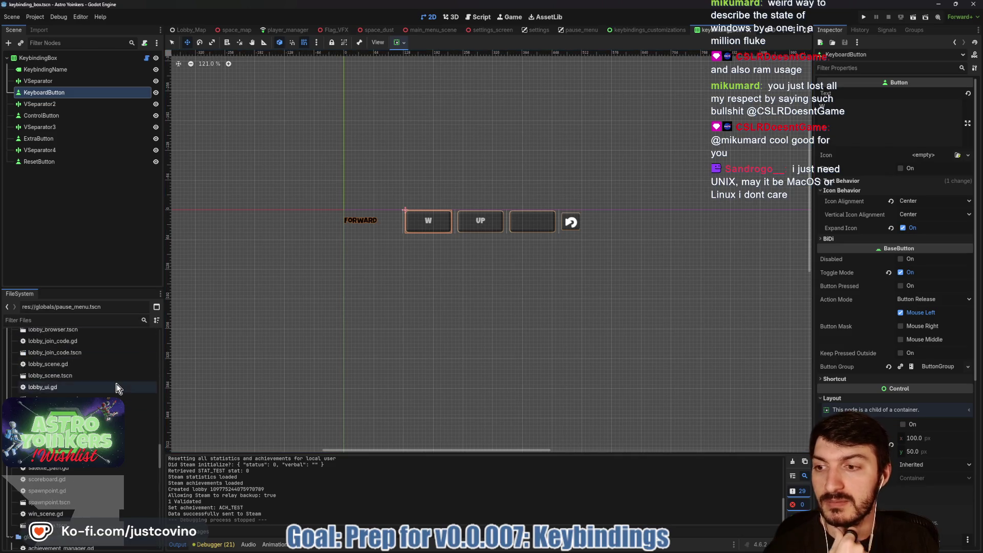
pyautogui.scroll(10, 111, 389)
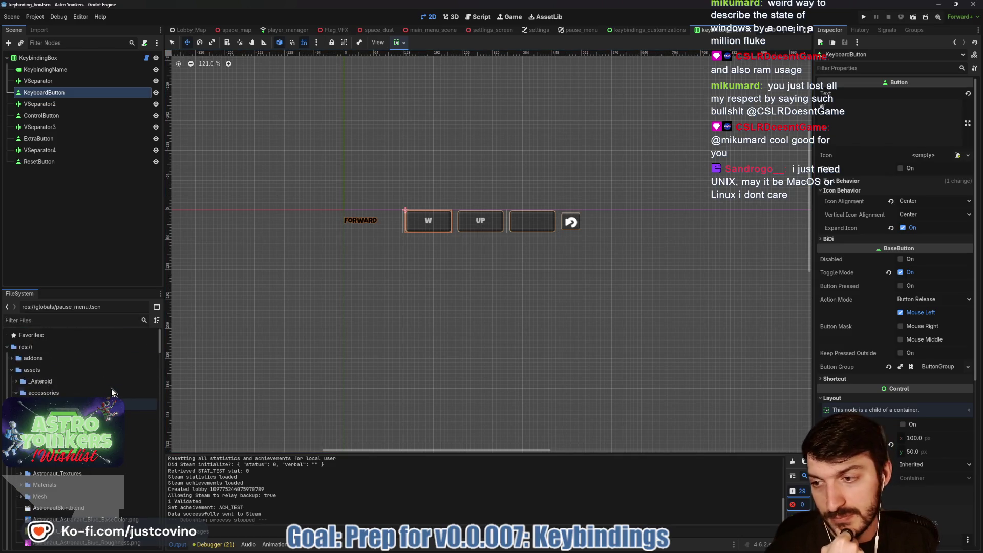
# Expand and collapse the assets, game, accessories, Base_Platforms and fonts folders, then switch to Eagle.
pyautogui.click(12, 370)
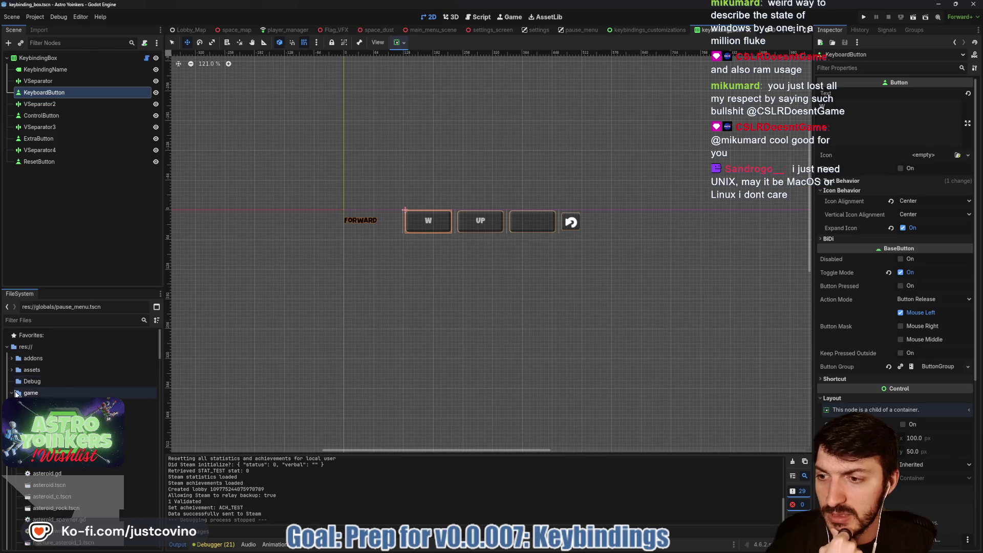
pyautogui.click(12, 393)
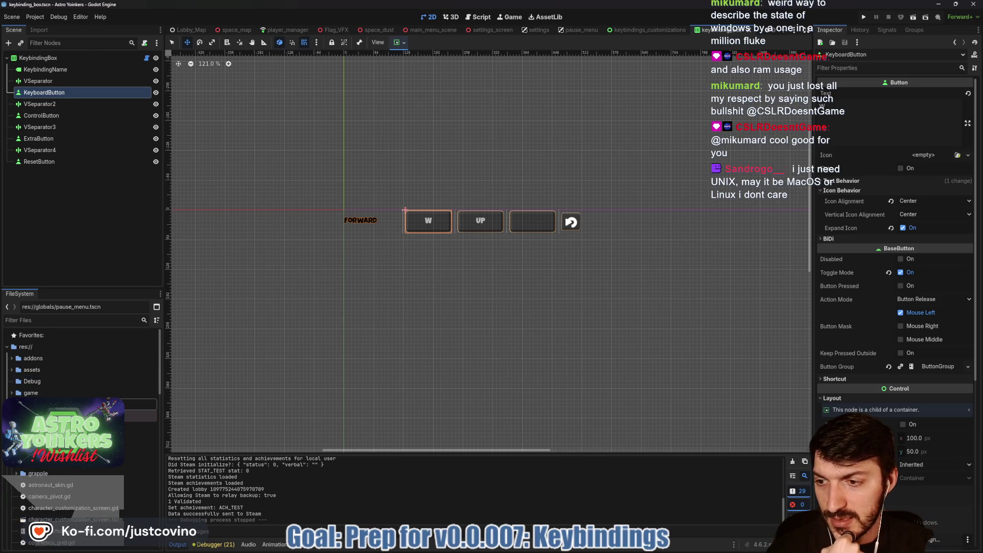
pyautogui.click(11, 392)
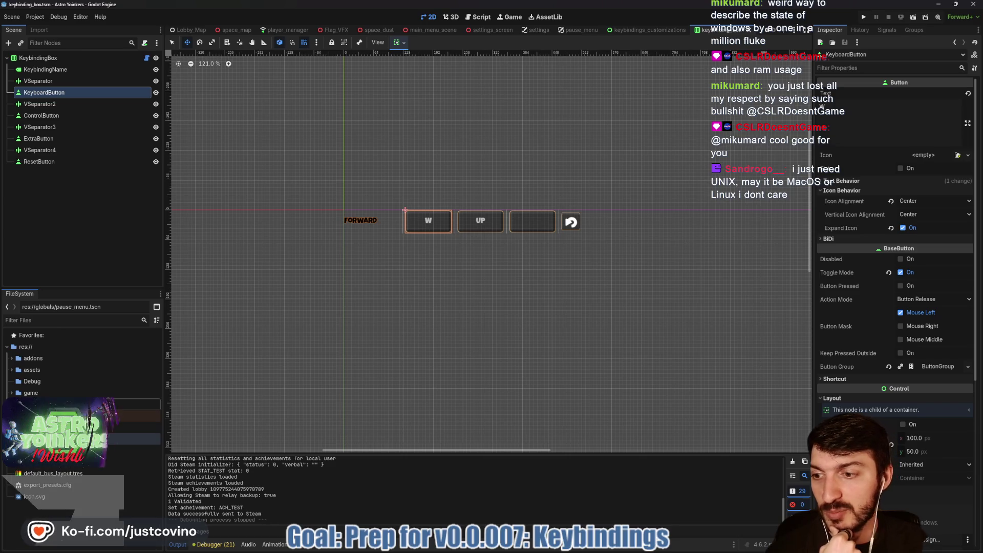
pyautogui.click(11, 369)
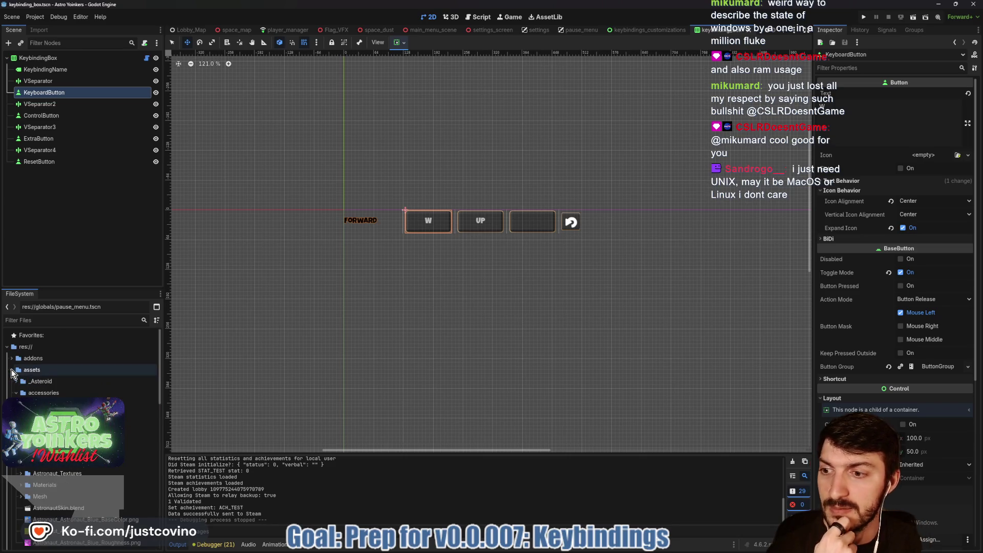
pyautogui.click(14, 393)
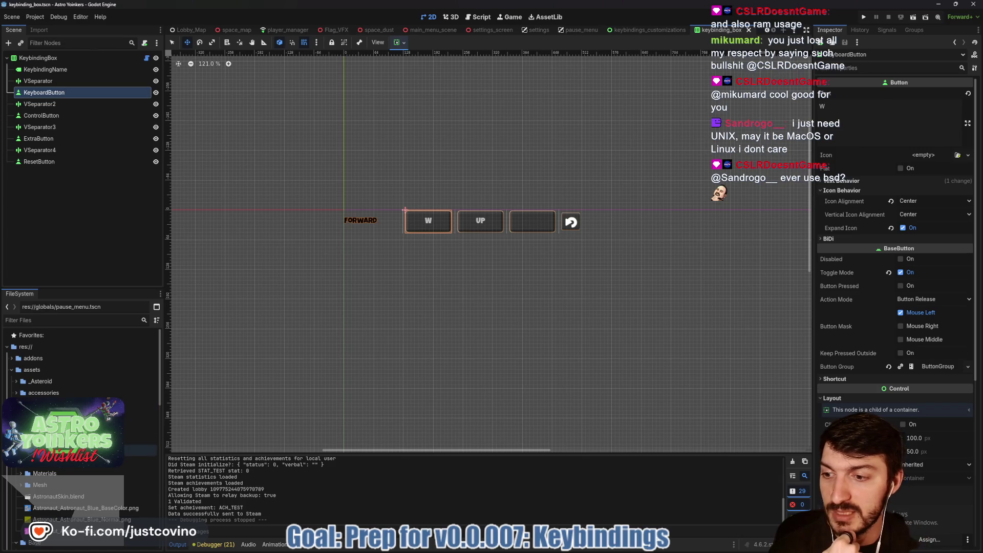
pyautogui.scroll(-3, 77, 451)
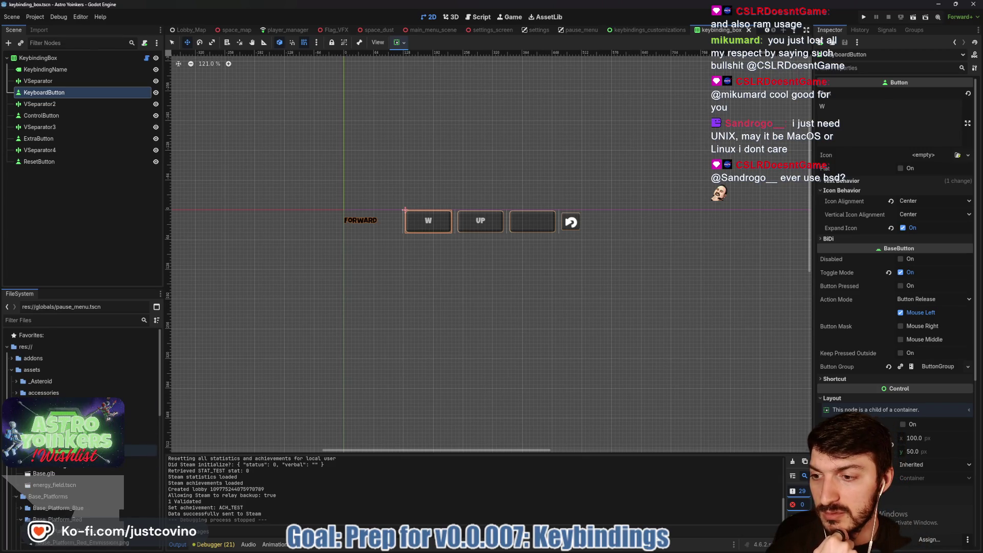
pyautogui.click(16, 473)
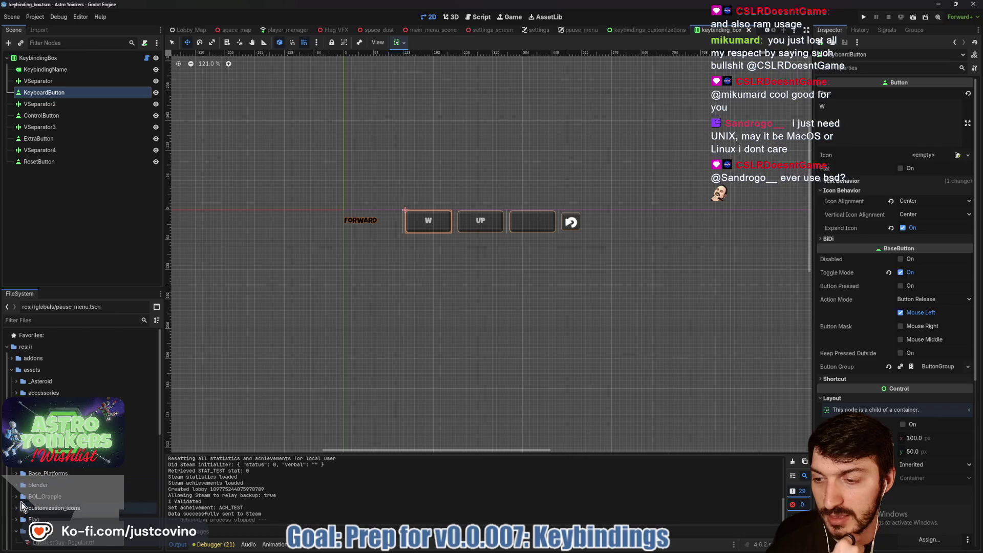
pyautogui.click(16, 531)
pyautogui.scroll(-2, 77, 506)
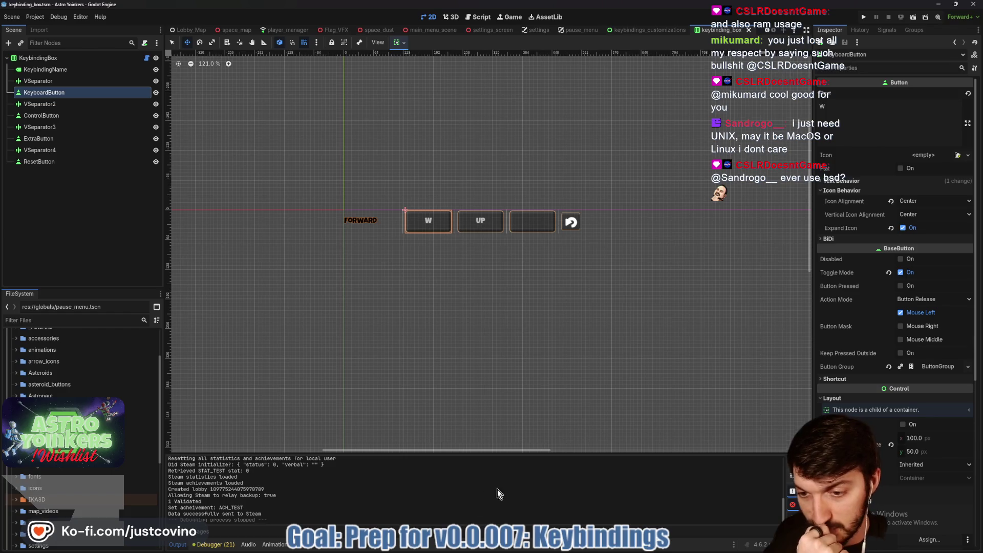
pyautogui.click(527, 549)
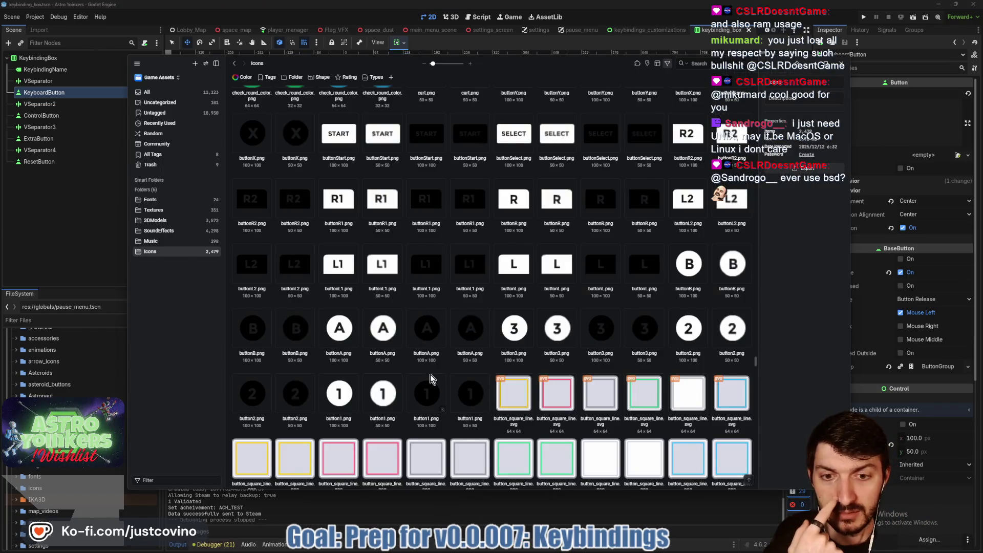
# View button1.png's 50×50 details in Eagle, then bring up Godot's assets folder options.
pyautogui.click(471, 398)
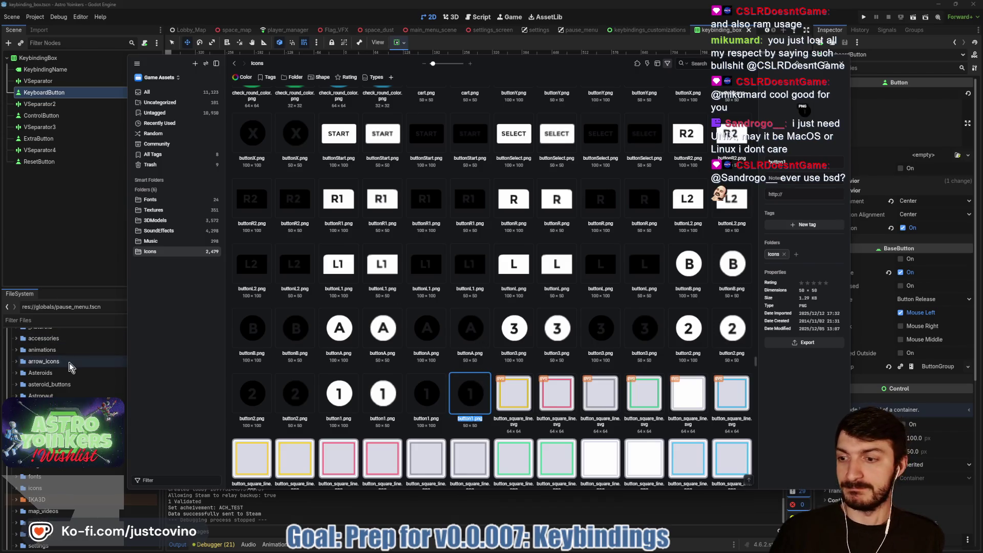
pyautogui.scroll(3, 46, 382)
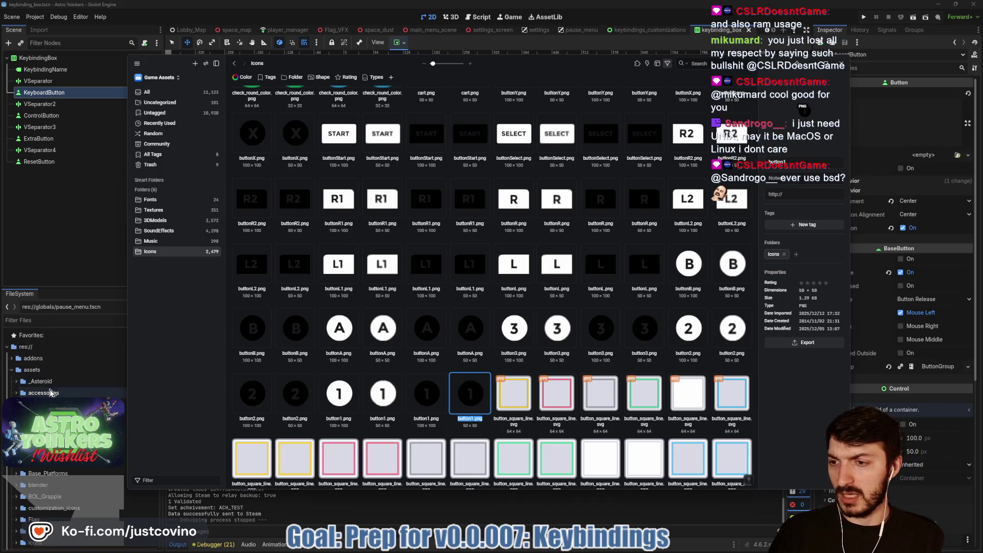
pyautogui.click(57, 370)
pyautogui.rightClick(59, 371)
# Create a folder named keybind_icons under res://assets/.
pyautogui.moveTo(61, 377)
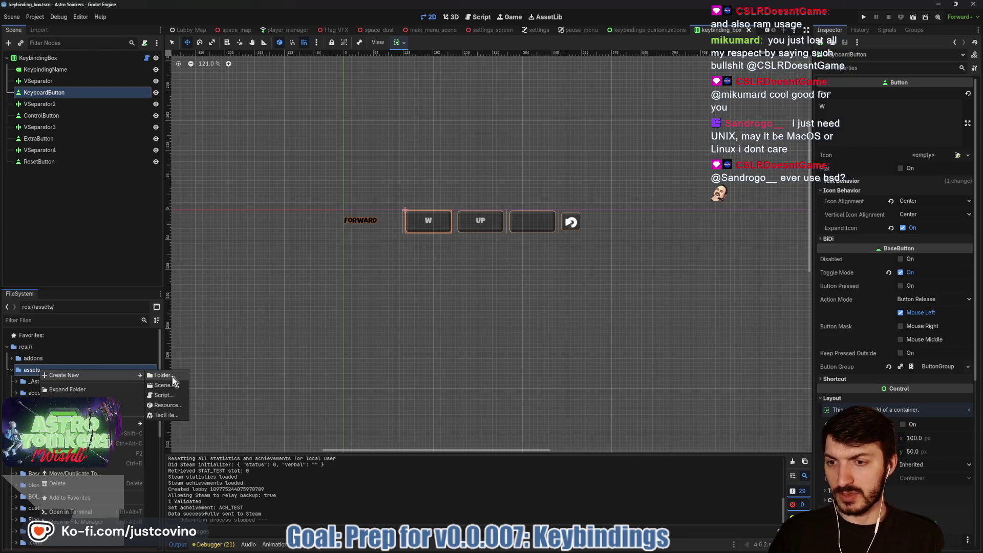
pyautogui.click(173, 376)
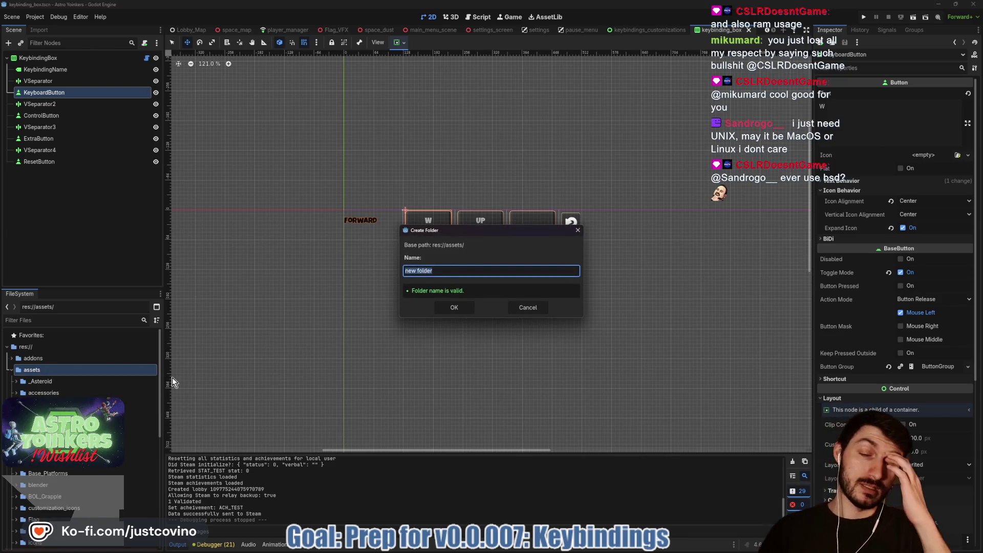
pyautogui.write('ybinds_ic')
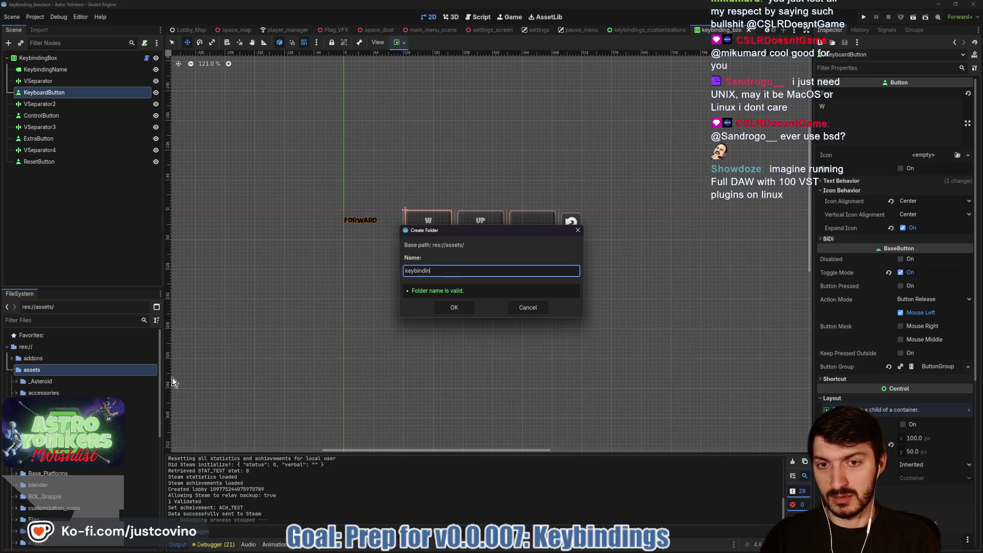
pyautogui.write('ons')
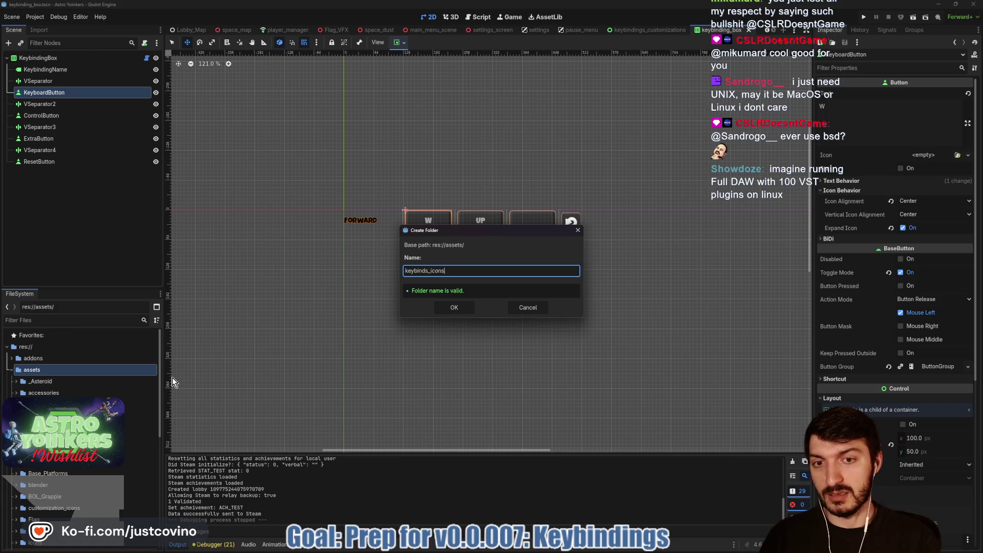
pyautogui.click(426, 271)
pyautogui.press('BackSpace')
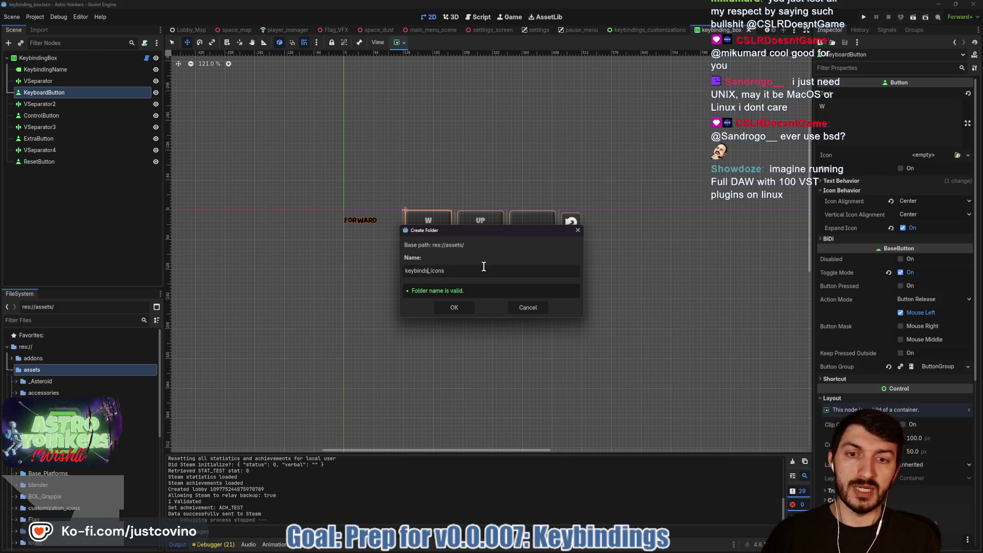
pyautogui.click(459, 307)
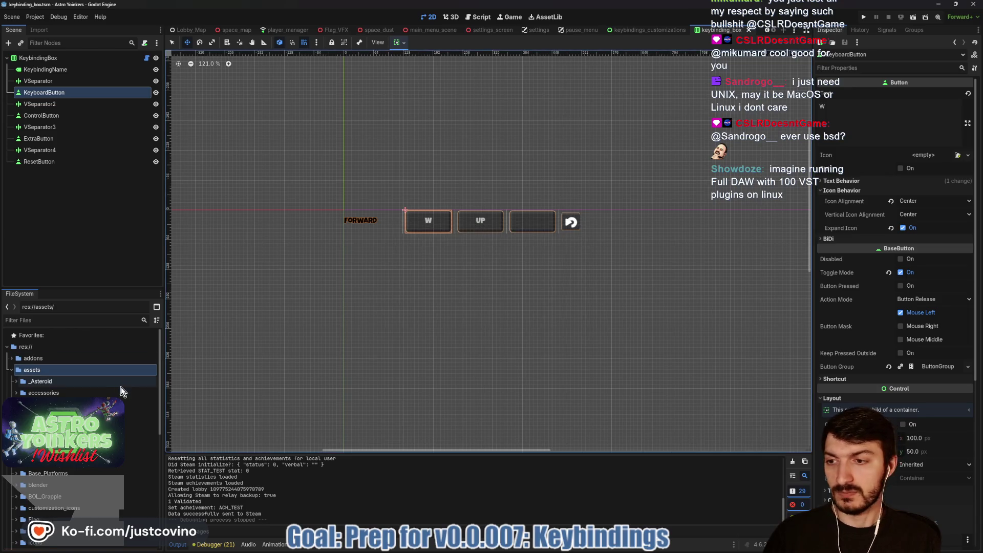
# Find the new keybind_icons folder in the FileSystem dock and return to the Eagle icon library.
pyautogui.scroll(2, 75, 422)
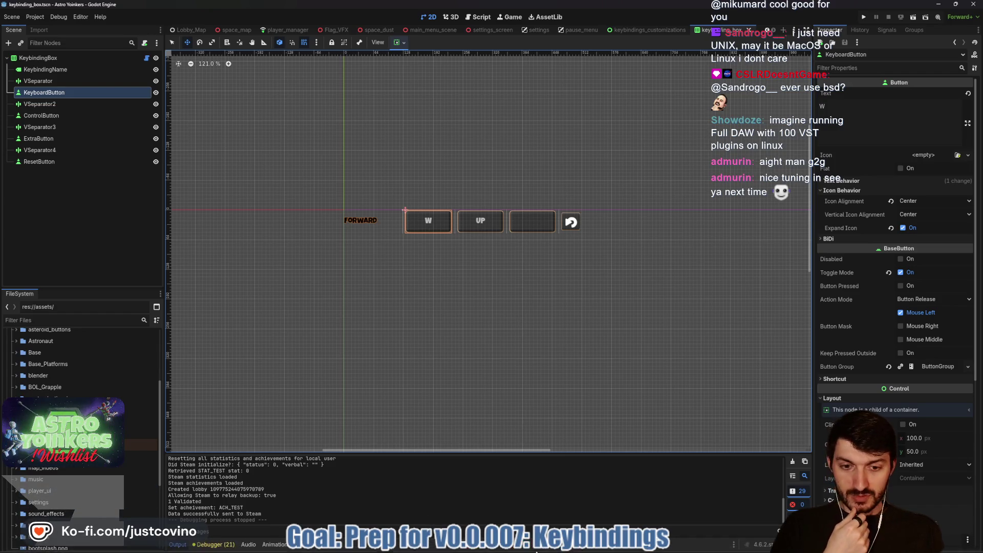
pyautogui.click(589, 549)
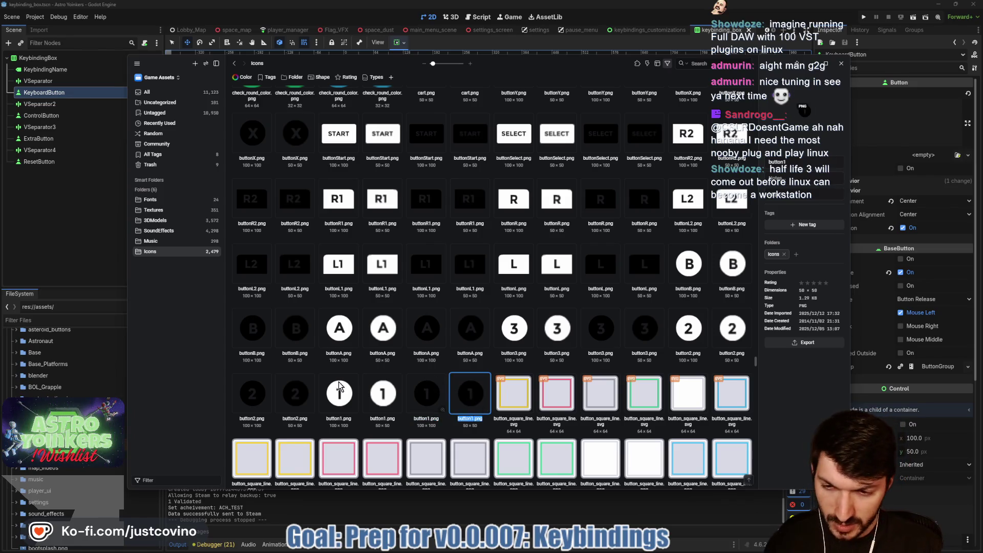
# Select the dark 50×50 button2, button3, A, L, L2, R1, R and R2 icons.
pyautogui.keyDown('ctrl'); pyautogui.click(296, 398); pyautogui.keyUp('ctrl')
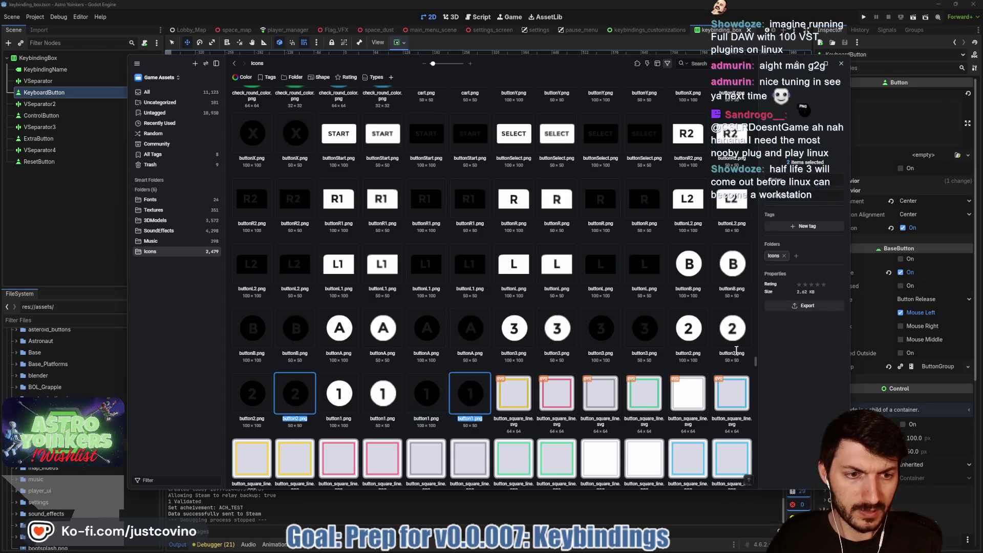
pyautogui.keyDown('ctrl'); pyautogui.click(647, 332); pyautogui.keyUp('ctrl')
pyautogui.keyDown('ctrl'); pyautogui.click(474, 332); pyautogui.keyUp('ctrl')
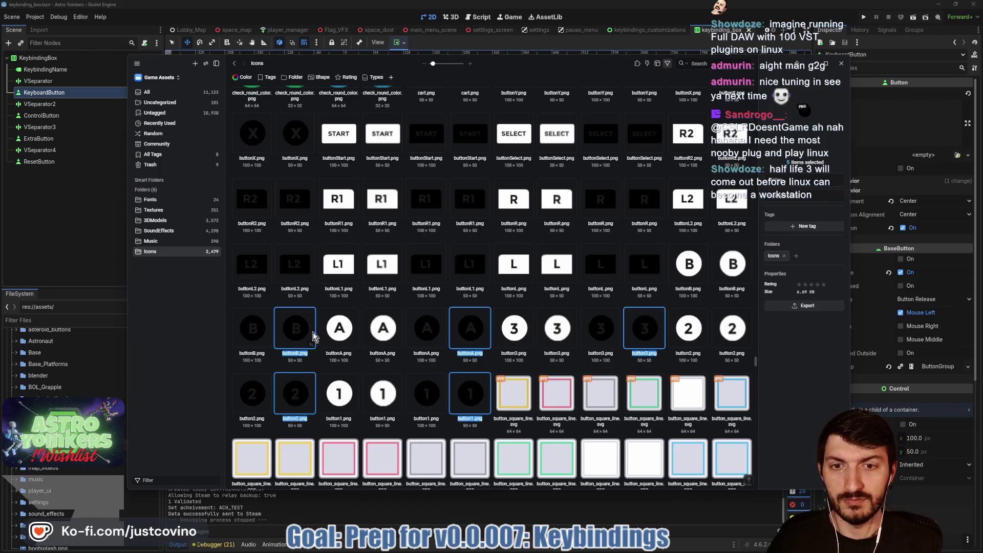
pyautogui.keyDown('ctrl'); pyautogui.click(646, 272); pyautogui.keyUp('ctrl')
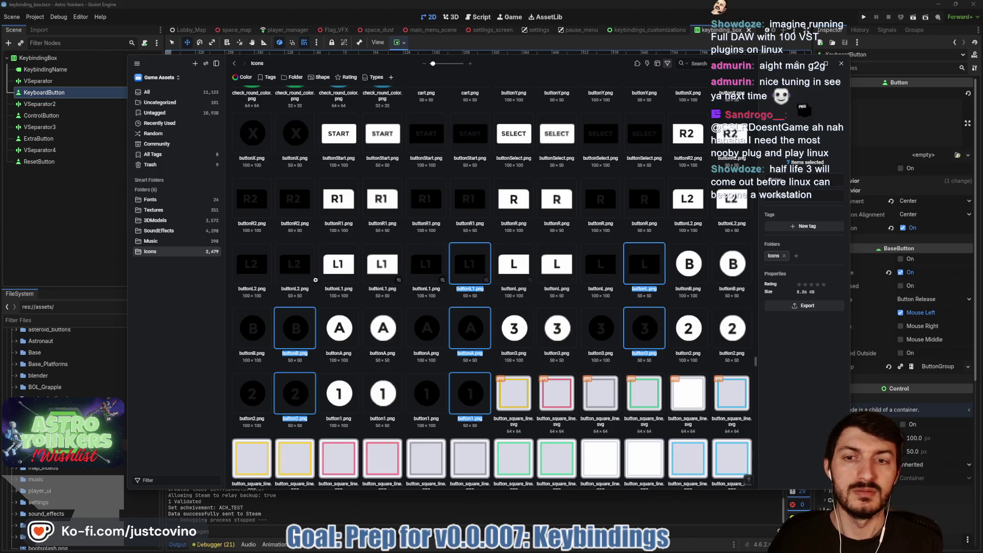
pyautogui.keyDown('ctrl'); pyautogui.click(294, 273); pyautogui.keyUp('ctrl')
pyautogui.keyDown('ctrl'); pyautogui.click(480, 206); pyautogui.keyUp('ctrl')
pyautogui.keyDown('ctrl'); pyautogui.click(646, 208); pyautogui.keyUp('ctrl')
pyautogui.keyDown('ctrl'); pyautogui.click(294, 199); pyautogui.keyUp('ctrl')
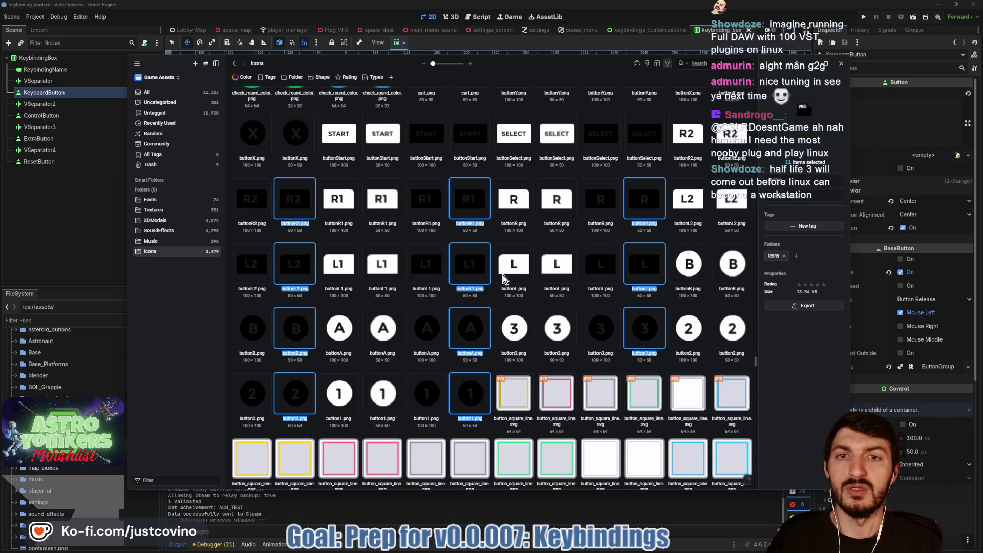
# Add the dark 50×50 Select, Start and Y button icons to the selection.
pyautogui.scroll(3, 503, 275)
pyautogui.keyDown('ctrl'); pyautogui.click(655, 269); pyautogui.keyUp('ctrl')
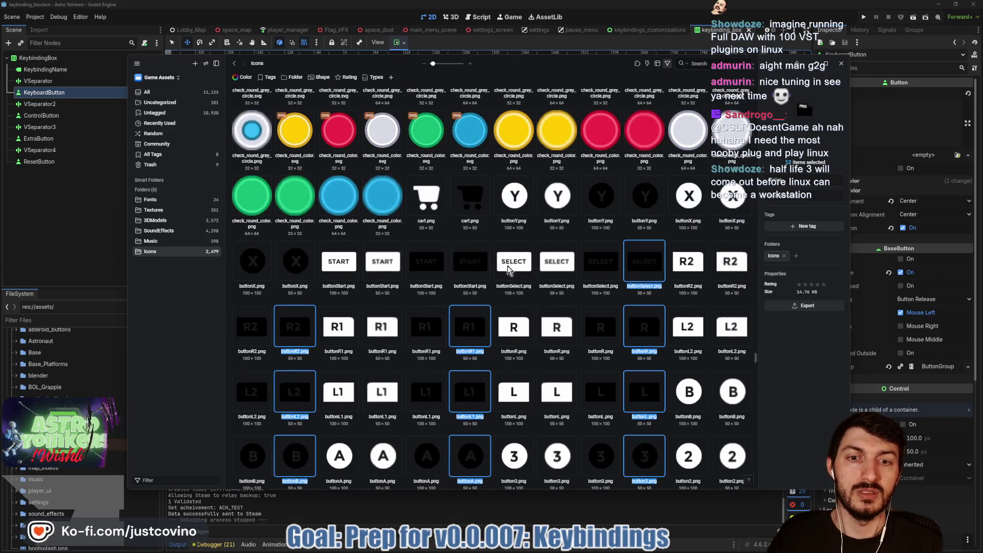
pyautogui.keyDown('ctrl'); pyautogui.click(470, 264); pyautogui.keyUp('ctrl')
pyautogui.keyDown('ctrl'); pyautogui.click(649, 206); pyautogui.keyUp('ctrl')
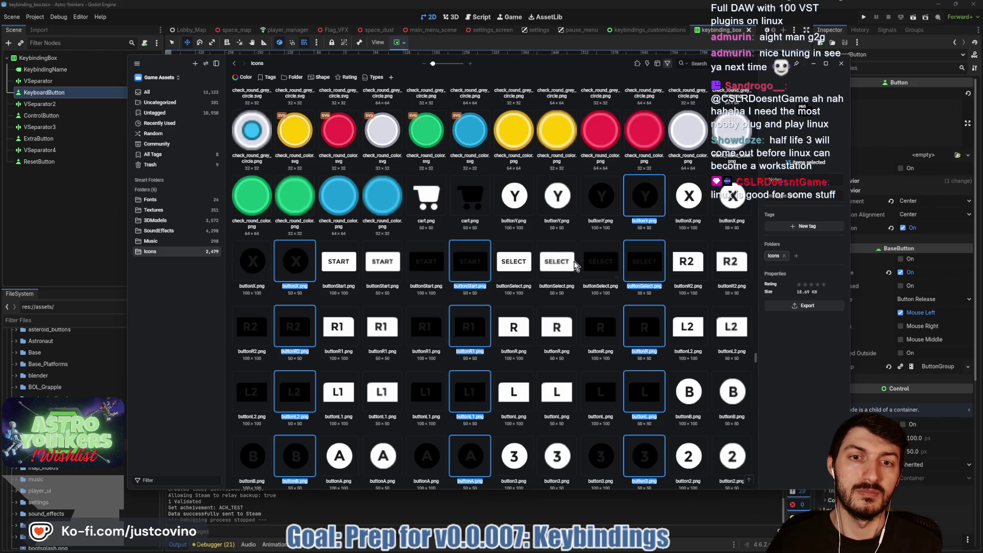
# Scroll up through the library and add the 50×50 mouse icon to the selection.
pyautogui.scroll(3, 516, 285)
pyautogui.scroll(6, 516, 284)
pyautogui.scroll(5, 518, 296)
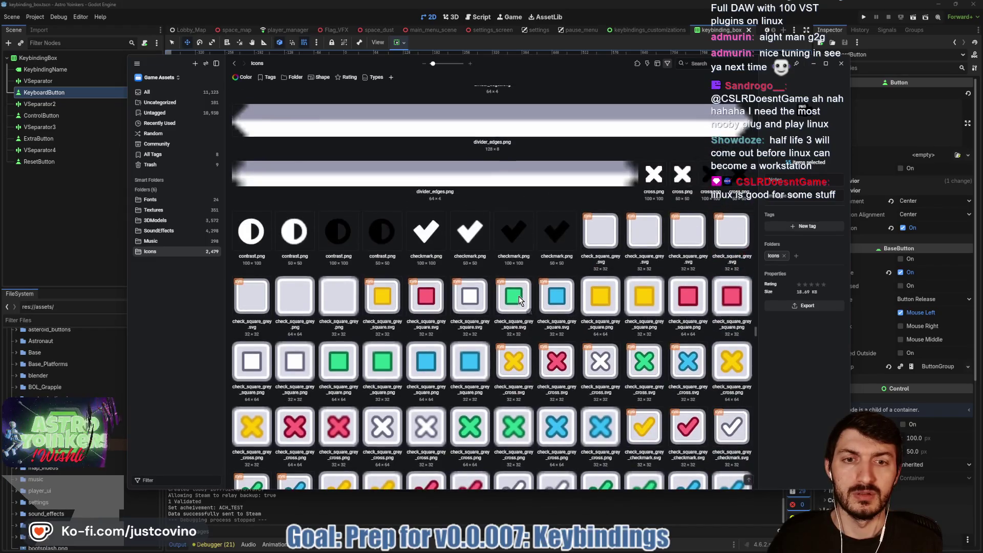
pyautogui.scroll(9, 518, 300)
pyautogui.scroll(3, 518, 298)
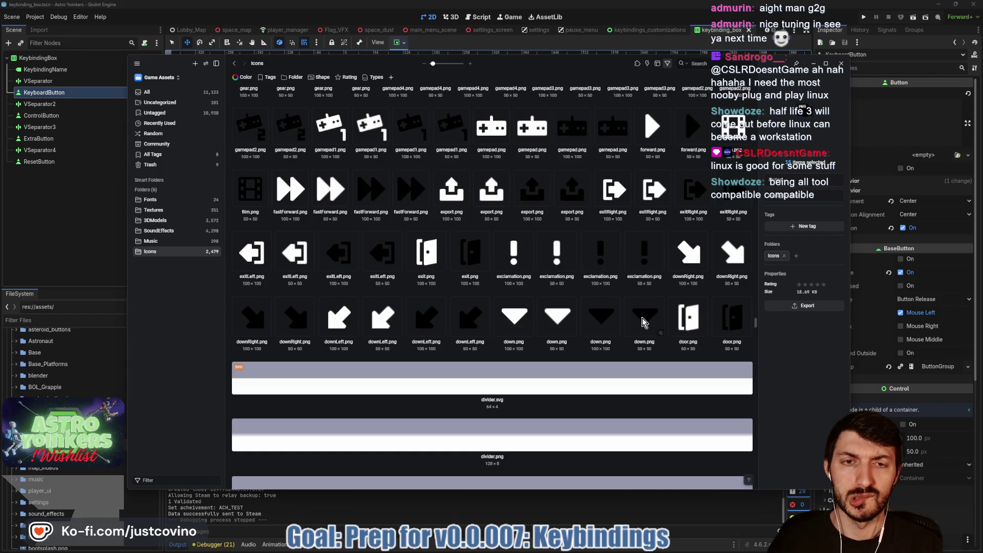
pyautogui.scroll(6, 644, 321)
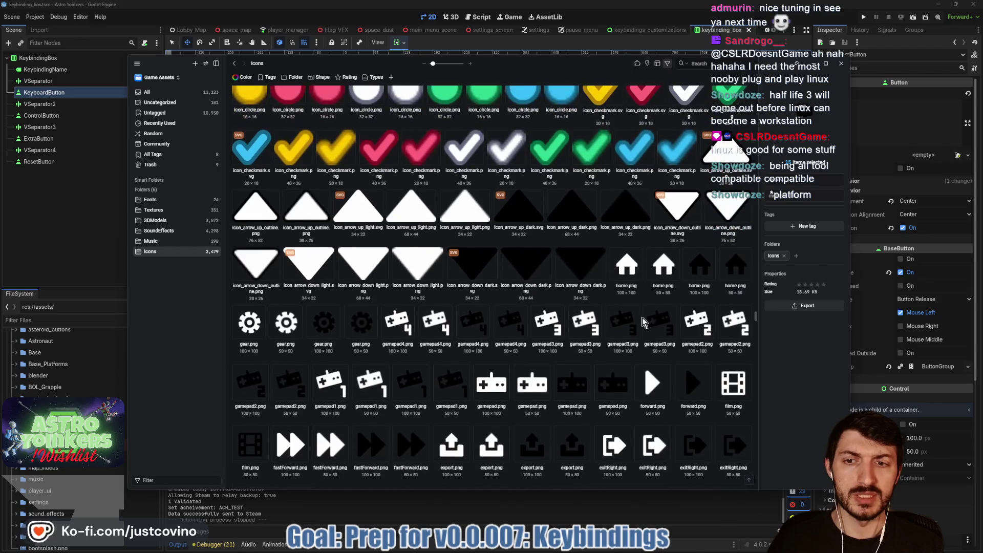
pyautogui.scroll(10, 643, 322)
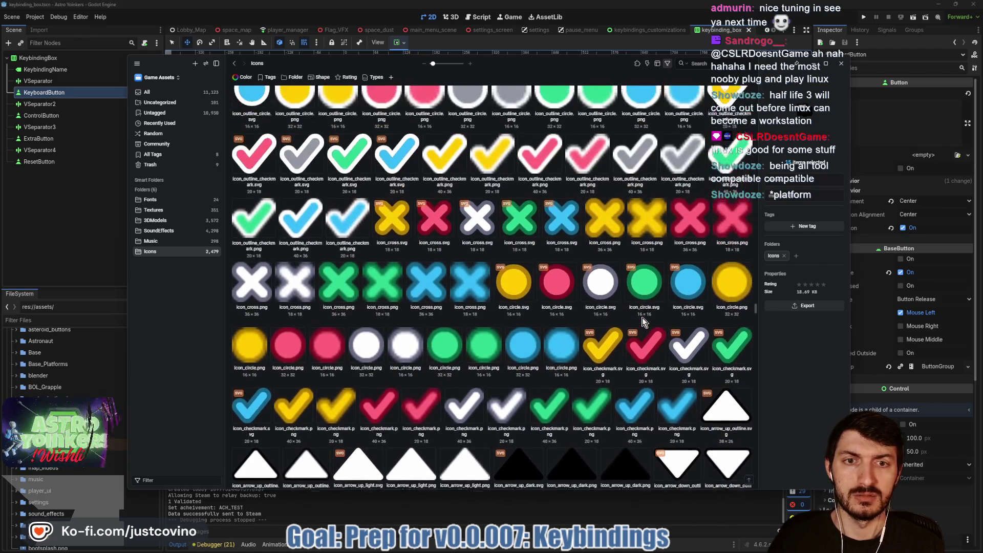
pyautogui.scroll(3, 644, 322)
pyautogui.scroll(3, 643, 321)
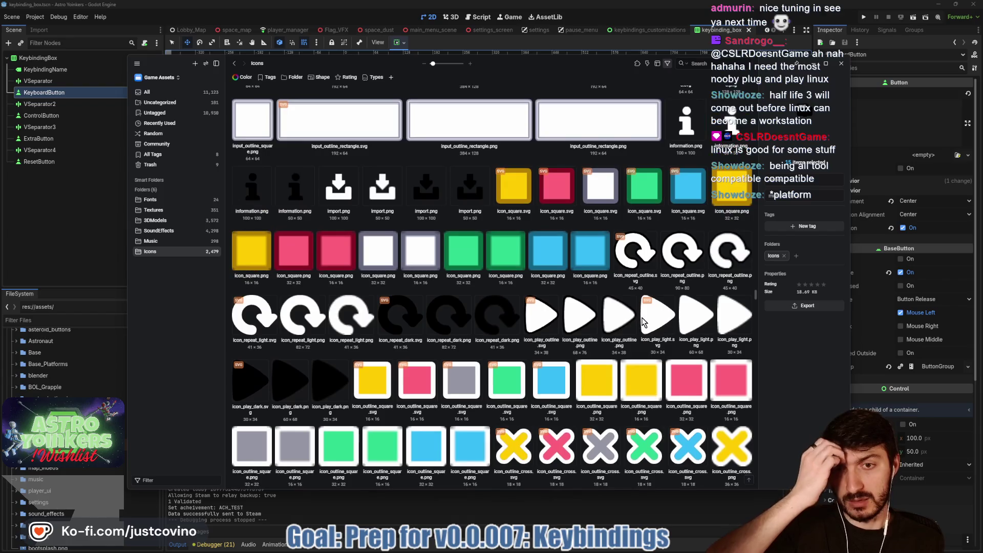
pyautogui.scroll(3, 643, 321)
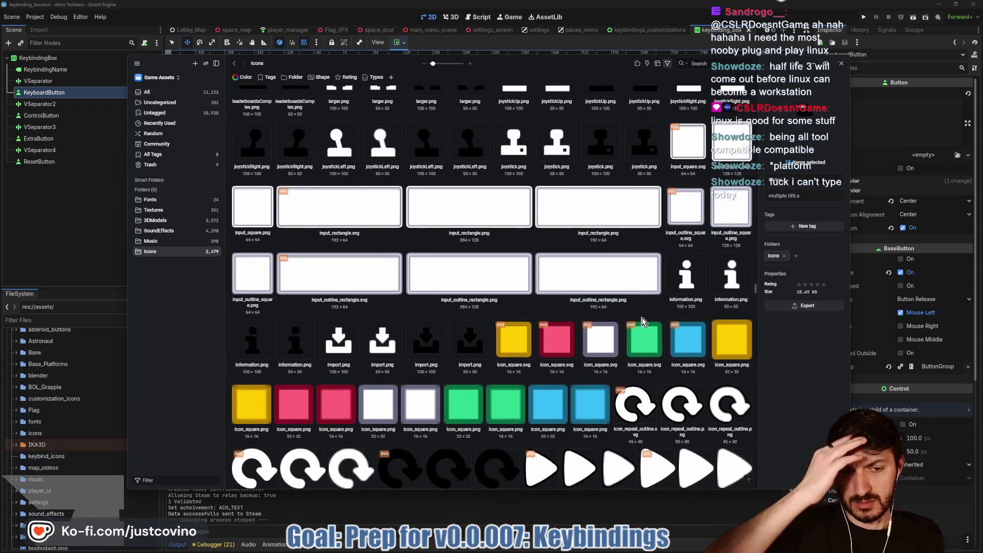
pyautogui.scroll(5, 644, 321)
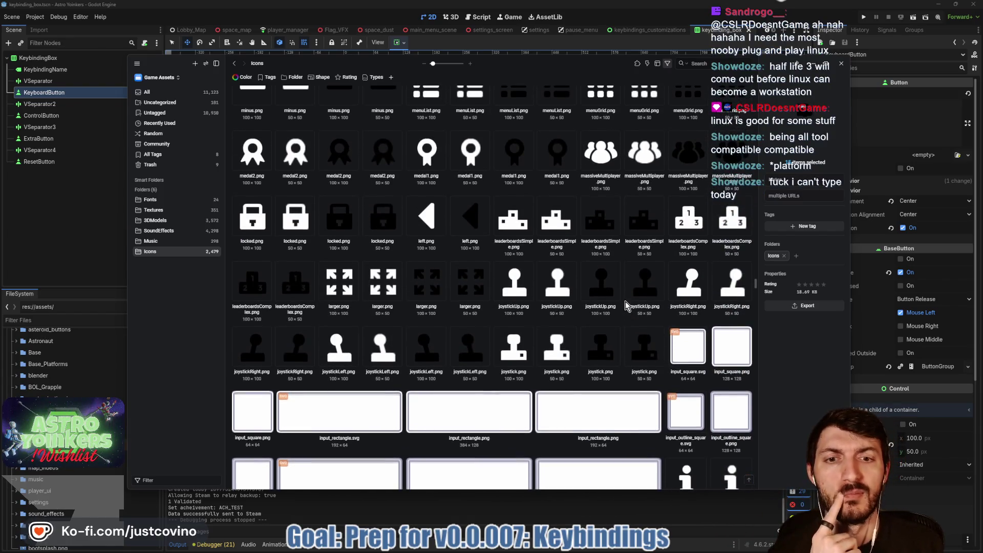
pyautogui.scroll(3, 517, 312)
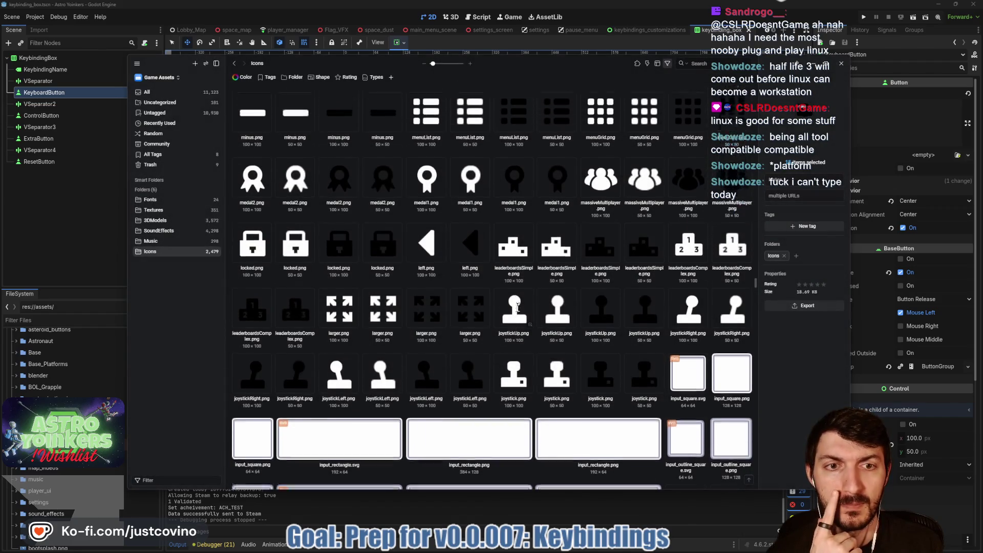
pyautogui.scroll(2, 521, 310)
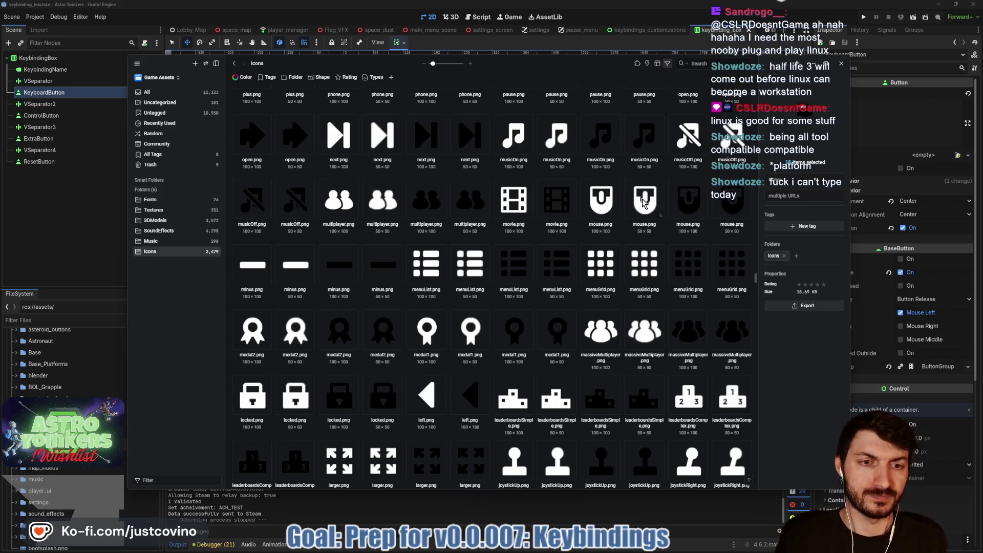
pyautogui.click(646, 262)
# Add the 50×50 menuGrid and menuList icons to the selection.
pyautogui.keyDown('ctrl'); pyautogui.click(644, 202); pyautogui.keyUp('ctrl')
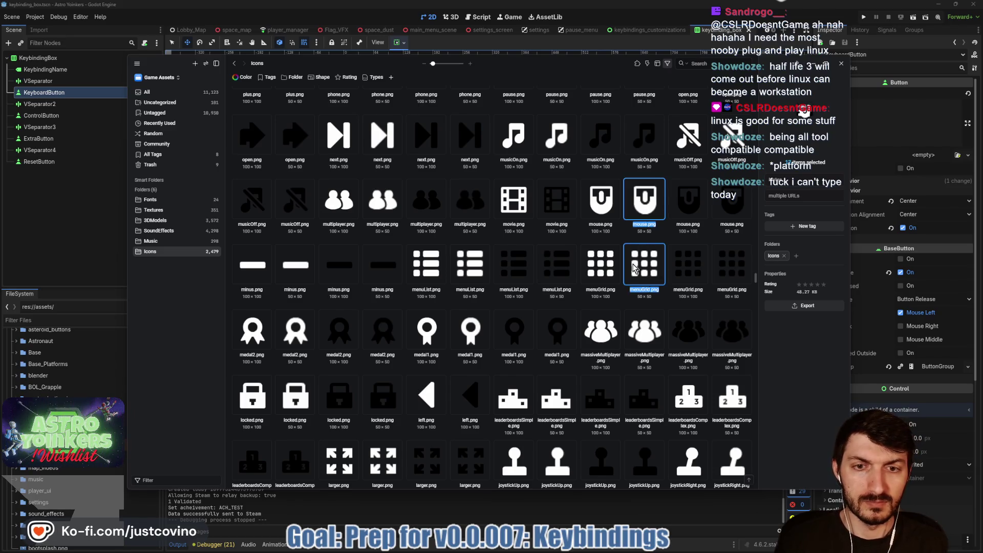
pyautogui.keyDown('ctrl'); pyautogui.click(470, 280); pyautogui.keyUp('ctrl')
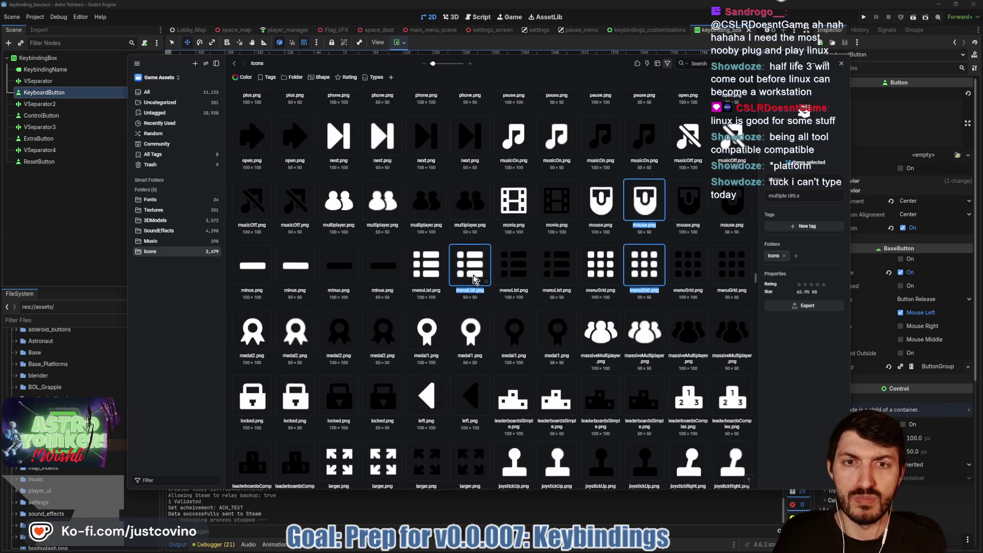
pyautogui.scroll(2, 473, 279)
pyautogui.scroll(1, 482, 279)
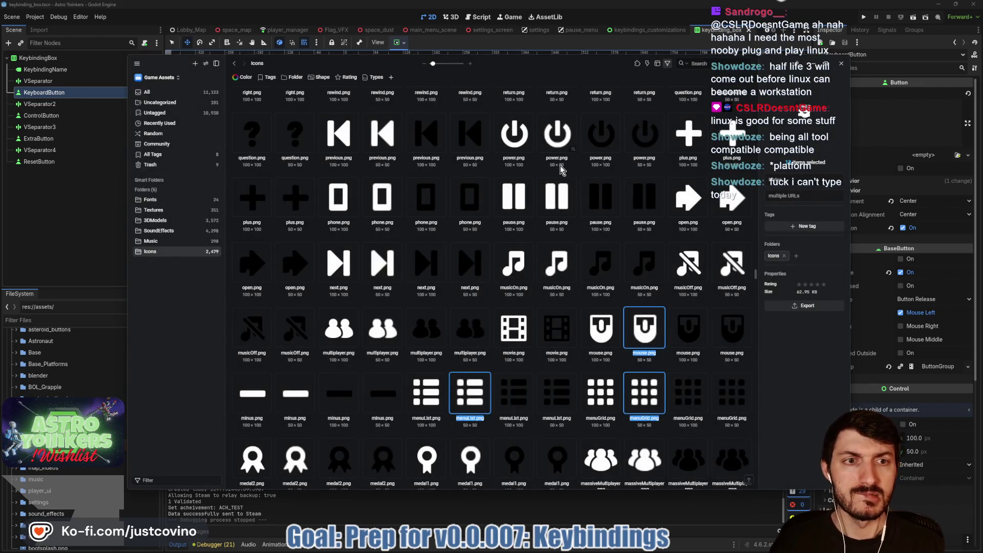
# Add the 50×50 plus and power icons, continuing up to the slider bars.
pyautogui.keyDown('ctrl'); pyautogui.click(732, 138); pyautogui.keyUp('ctrl')
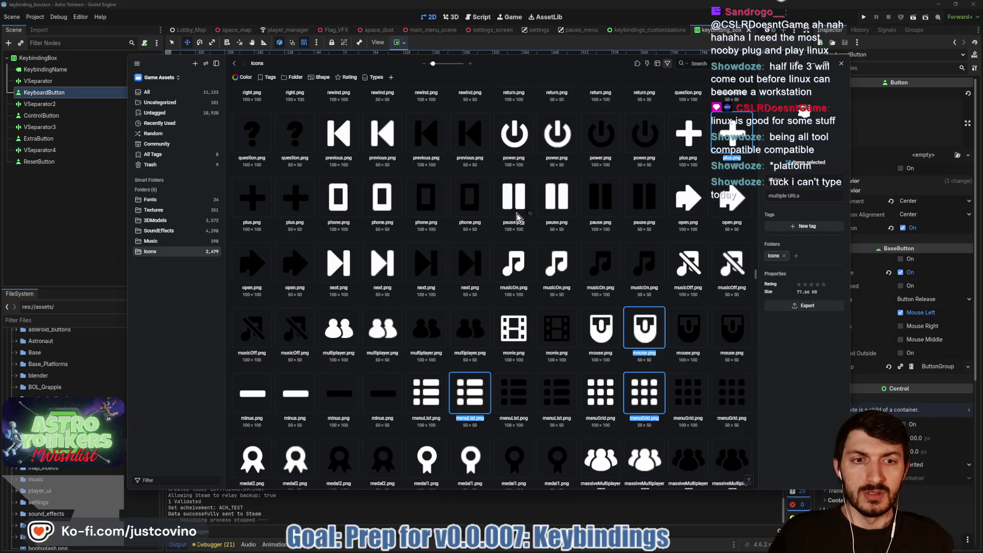
pyautogui.keyDown('ctrl'); pyautogui.click(559, 135); pyautogui.keyUp('ctrl')
pyautogui.scroll(2, 566, 215)
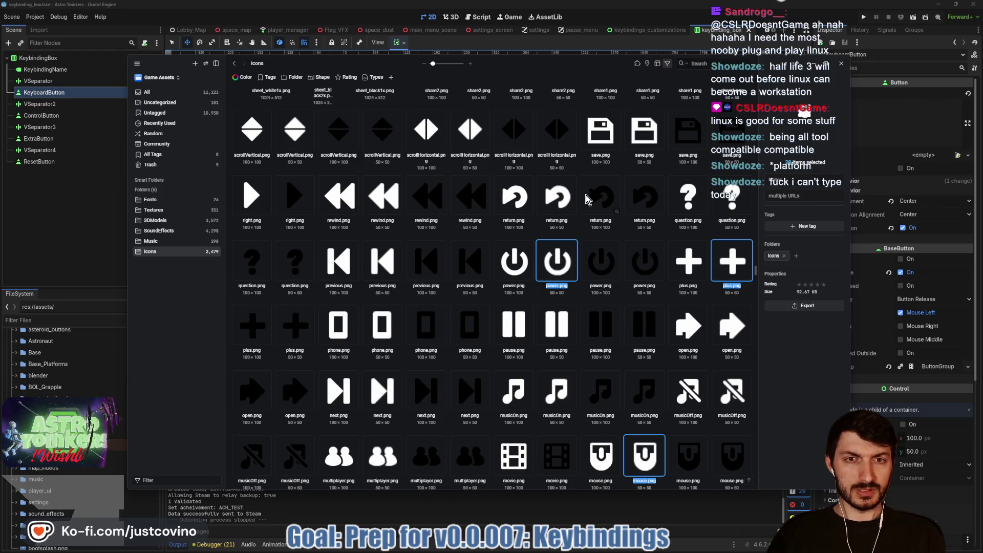
pyautogui.scroll(1, 586, 200)
pyautogui.scroll(2, 545, 206)
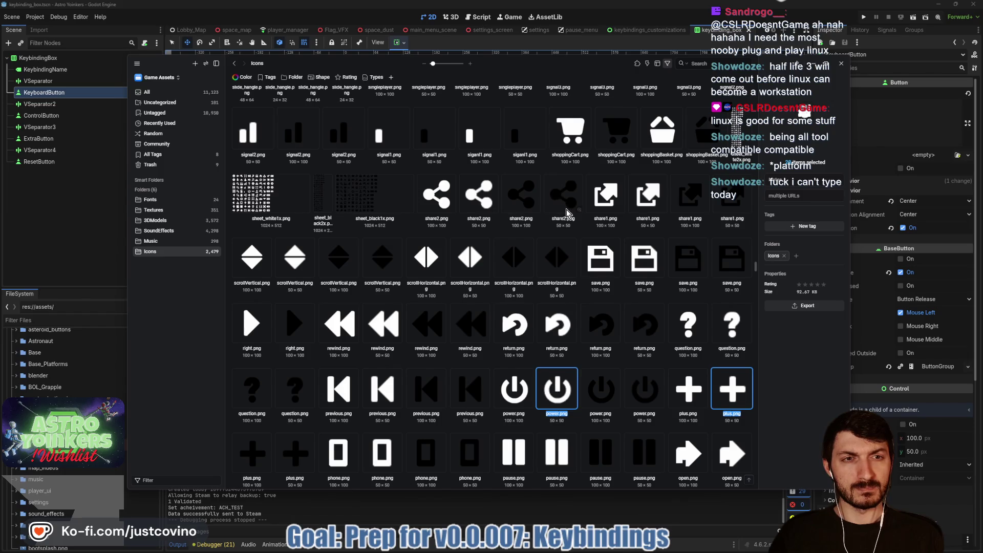
pyautogui.scroll(3, 563, 220)
pyautogui.scroll(5, 556, 238)
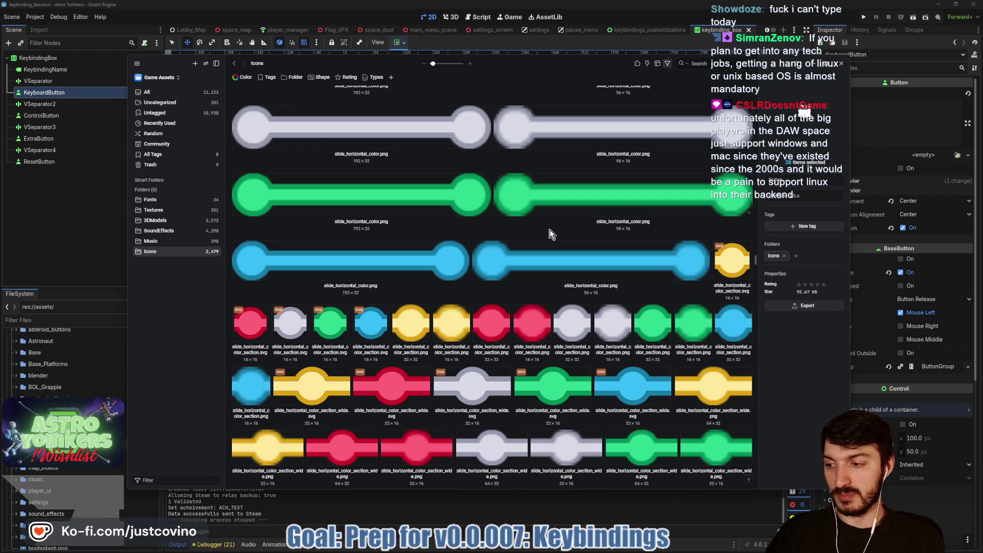
pyautogui.scroll(3, 550, 233)
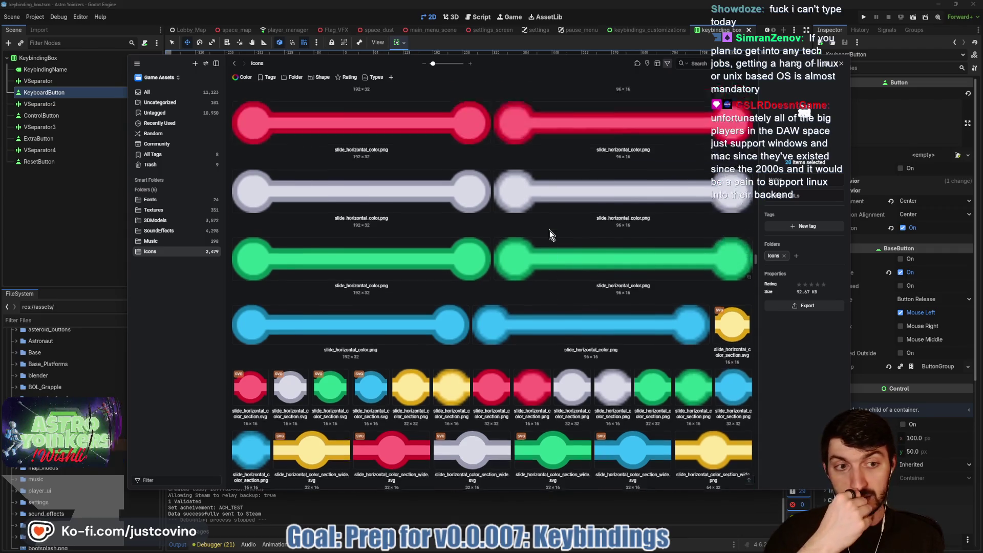
pyautogui.scroll(7, 549, 230)
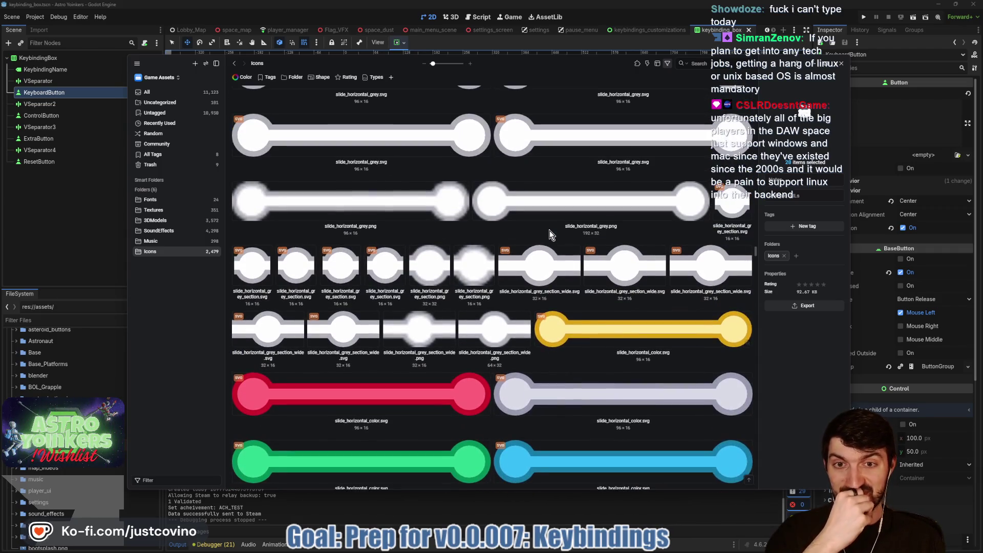
pyautogui.scroll(10, 549, 231)
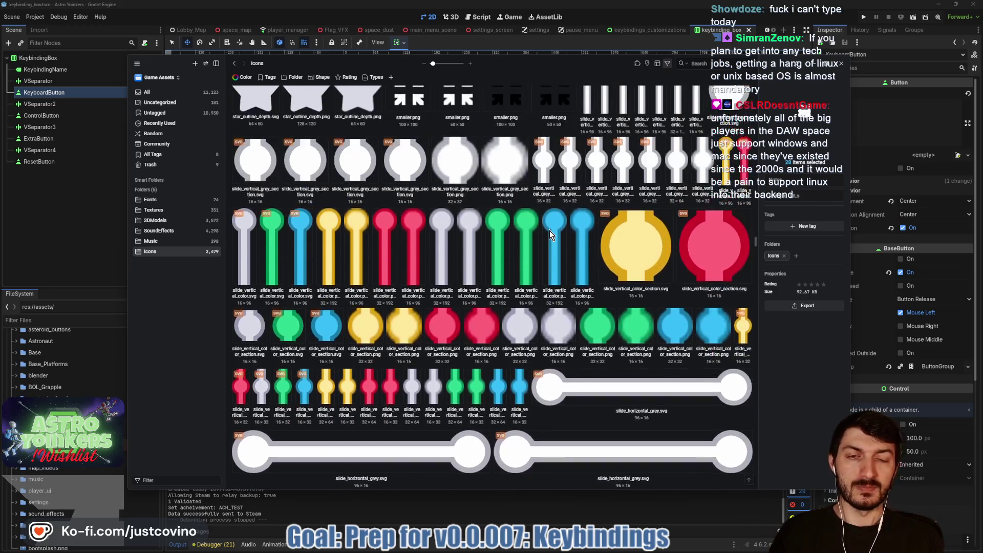
pyautogui.scroll(3, 556, 248)
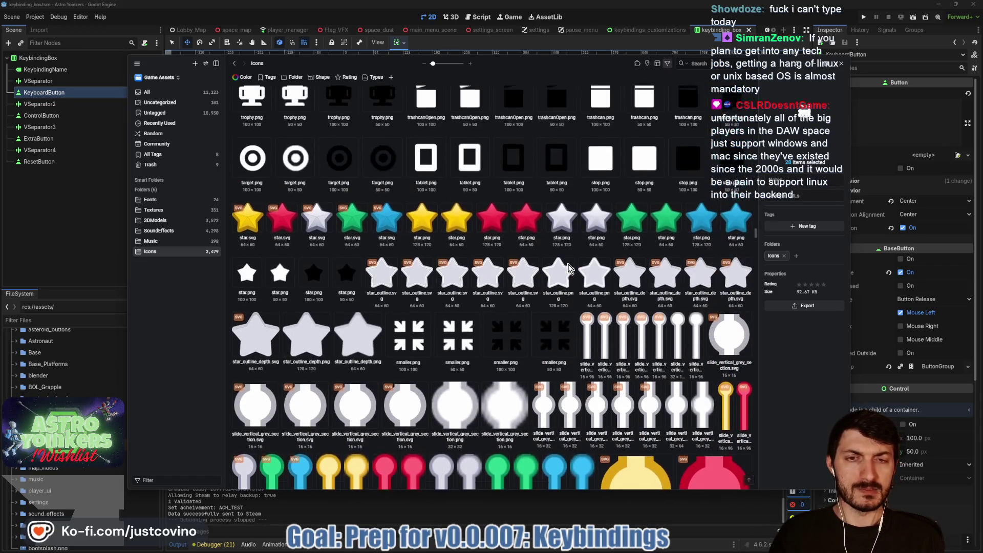
pyautogui.scroll(6, 555, 262)
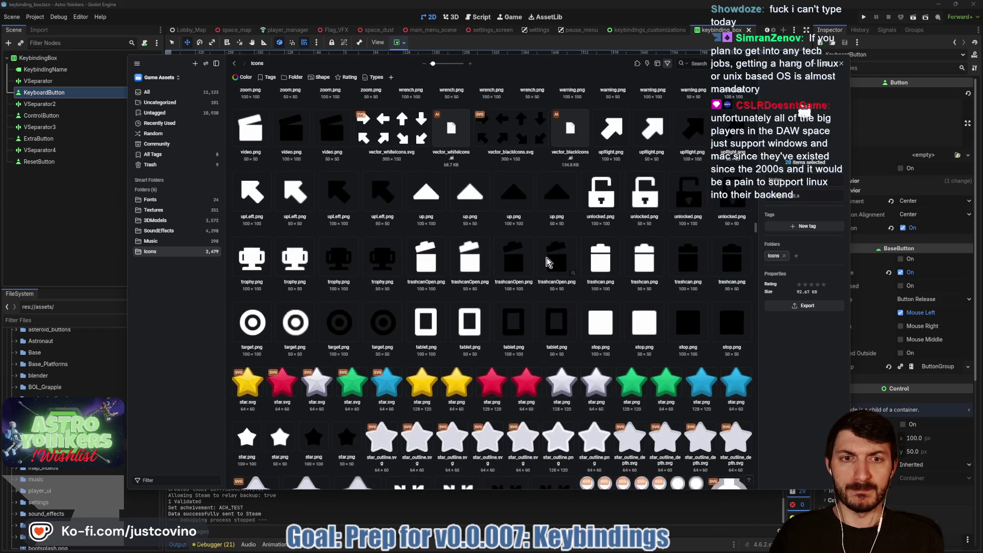
pyautogui.scroll(4, 546, 262)
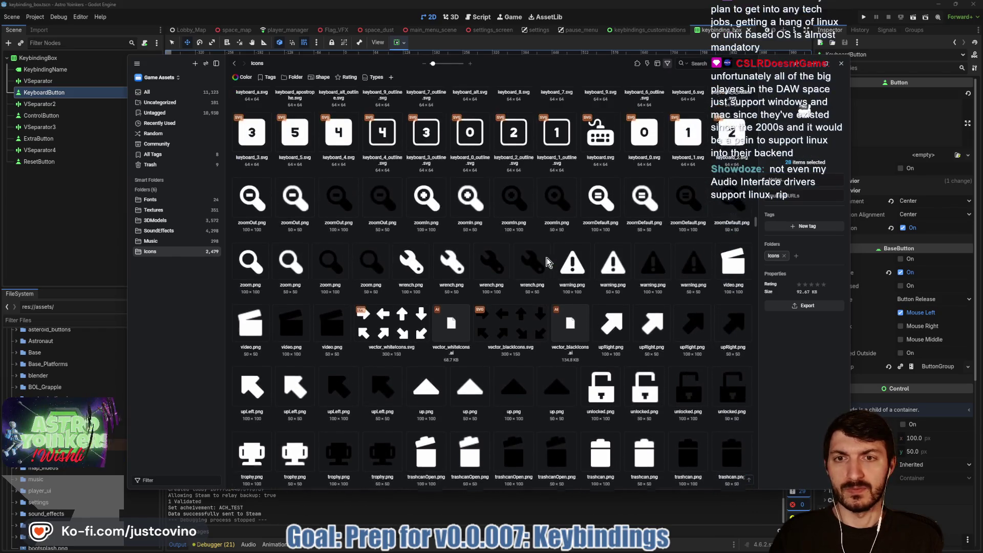
pyautogui.scroll(4, 547, 262)
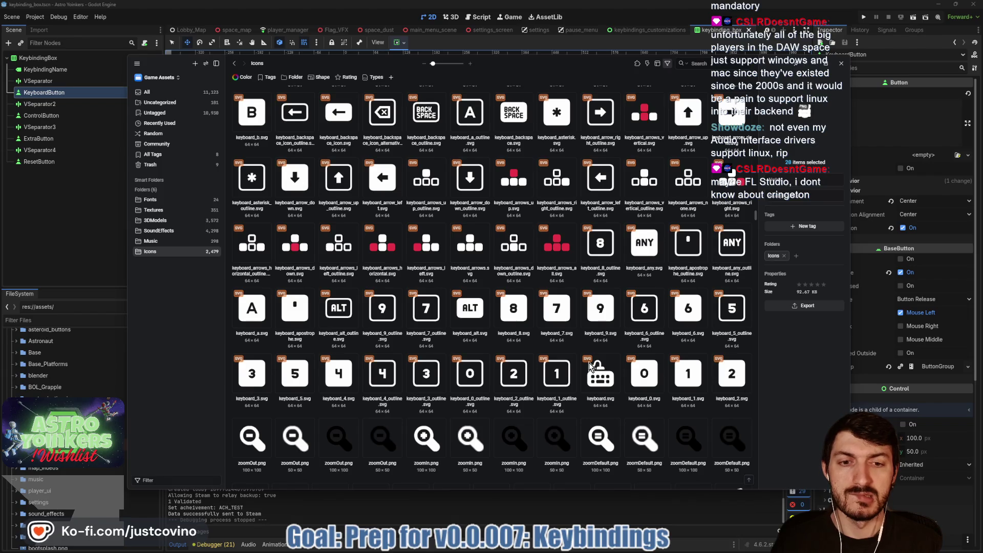
pyautogui.scroll(10, 588, 363)
pyautogui.scroll(6, 589, 363)
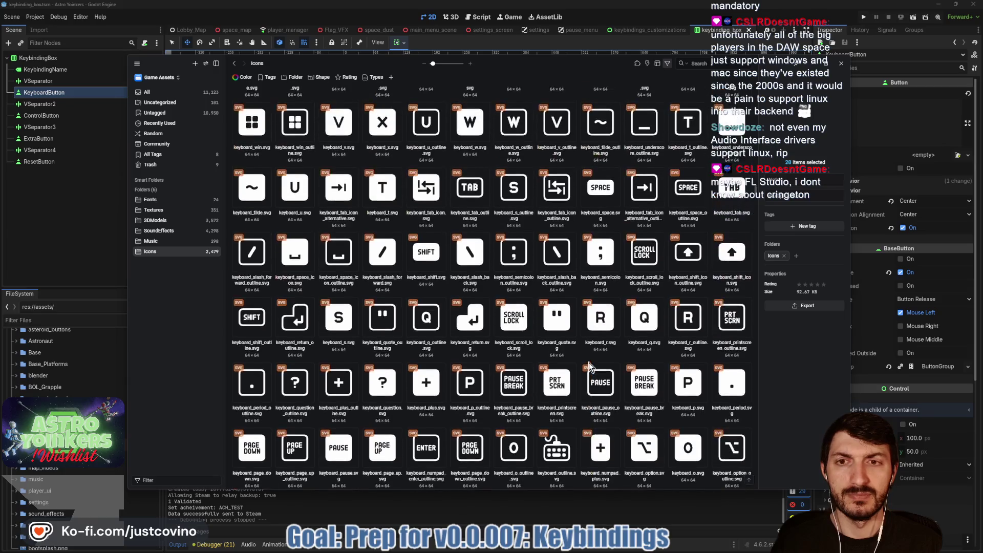
pyautogui.scroll(5, 589, 362)
pyautogui.scroll(3, 589, 362)
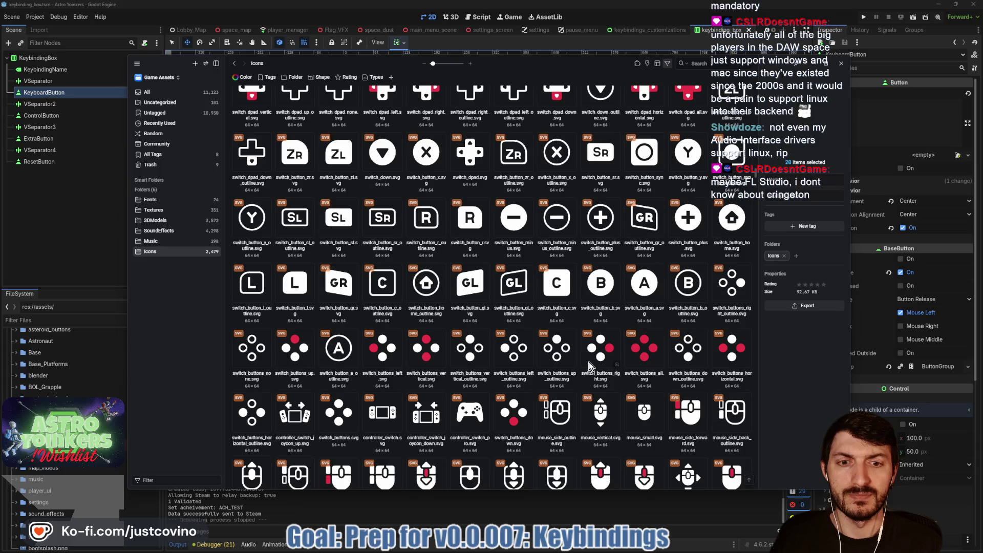
pyautogui.scroll(-3, 589, 361)
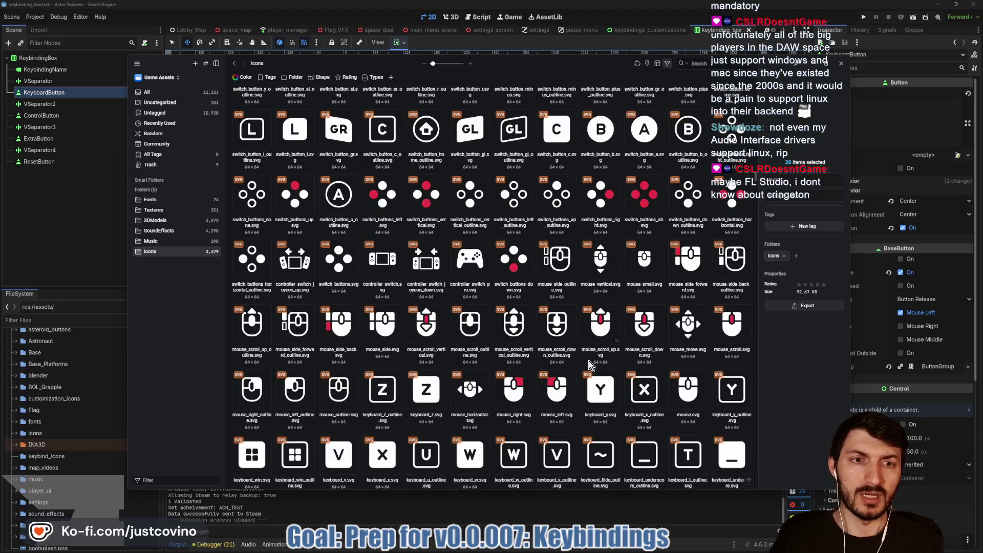
pyautogui.scroll(-3, 588, 361)
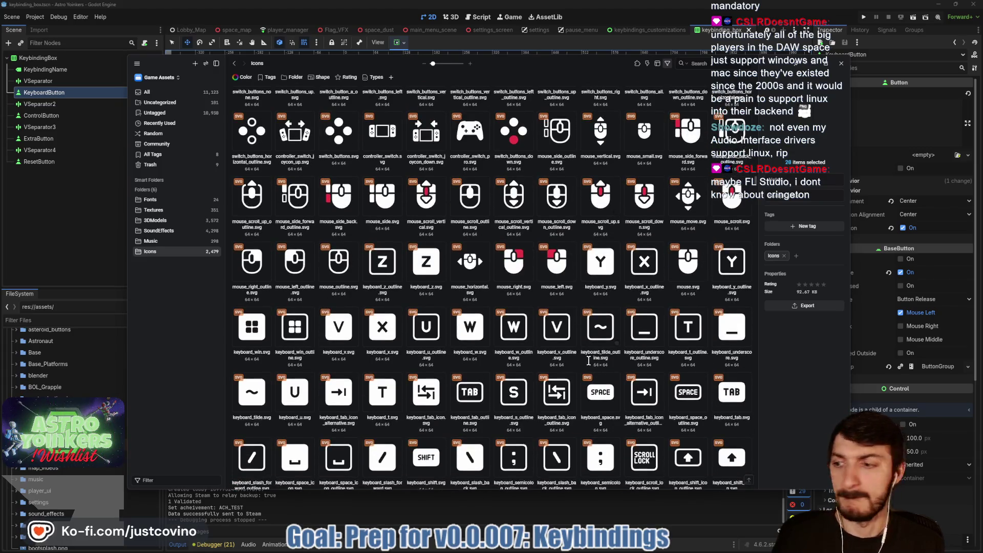
pyautogui.scroll(-3, 589, 361)
pyautogui.scroll(-1, 589, 363)
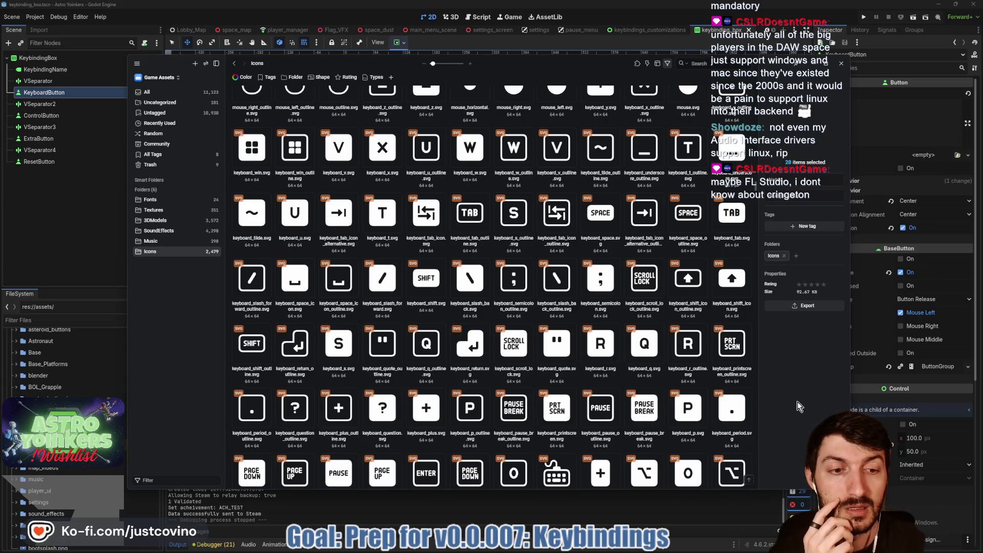
# Close Eagle and the Desktop Explorer window, then minimize the Godot editor.
pyautogui.click(841, 63)
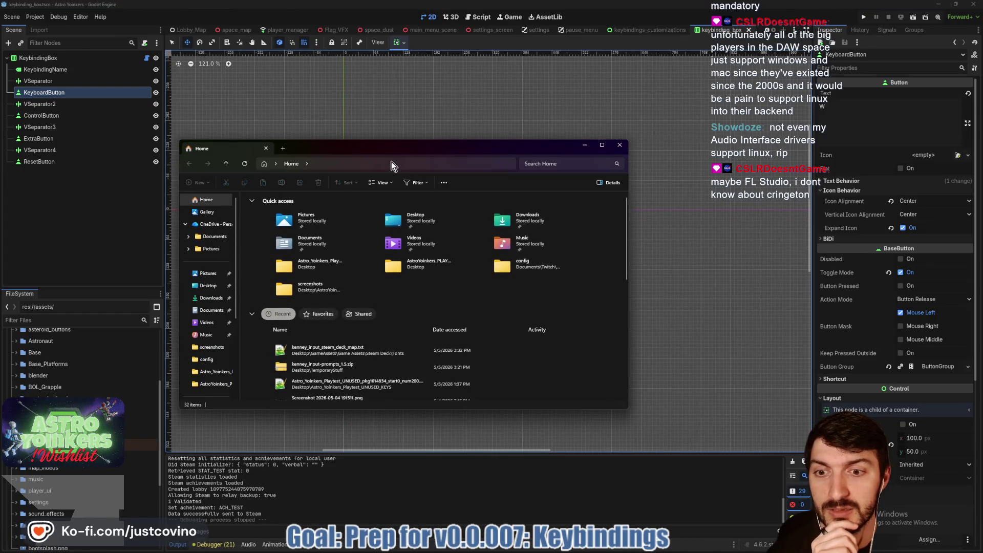
pyautogui.click(207, 285)
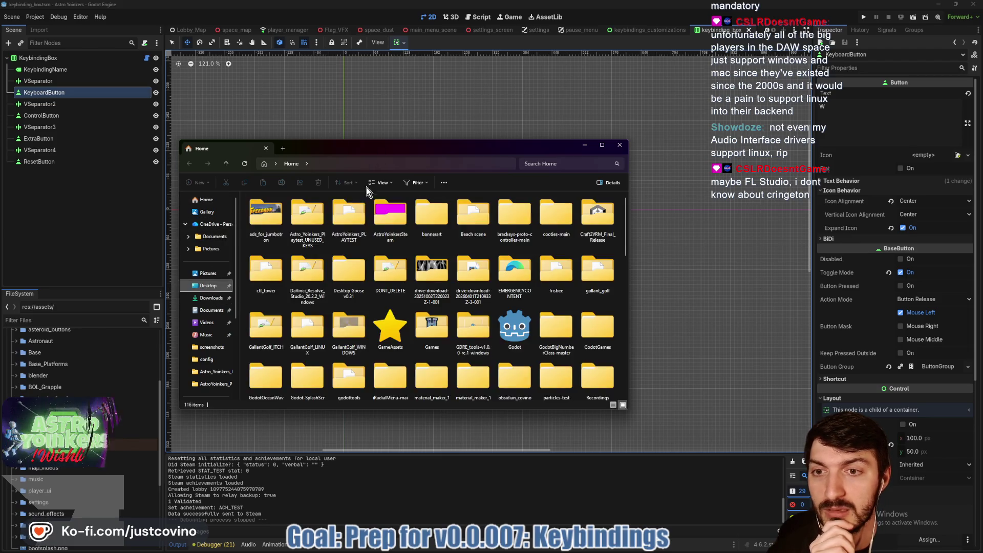
pyautogui.click(619, 146)
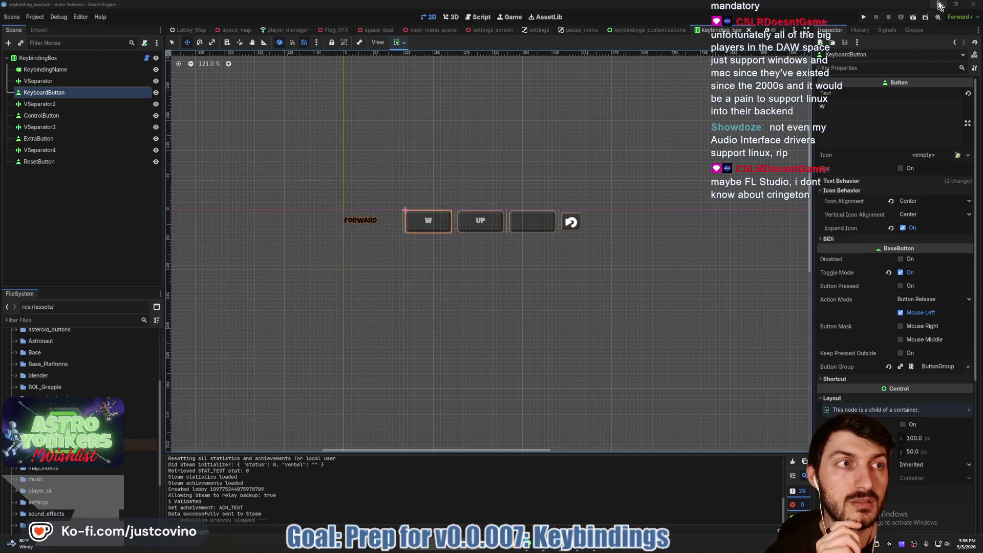
pyautogui.click(938, 4)
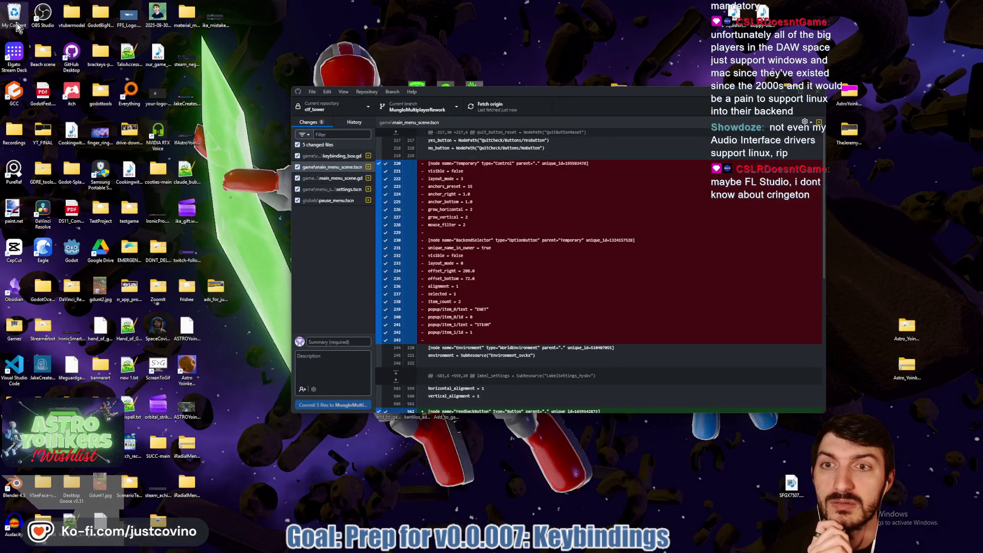
pyautogui.doubleClick(17, 26)
pyautogui.hotkey('alt', 'F4')
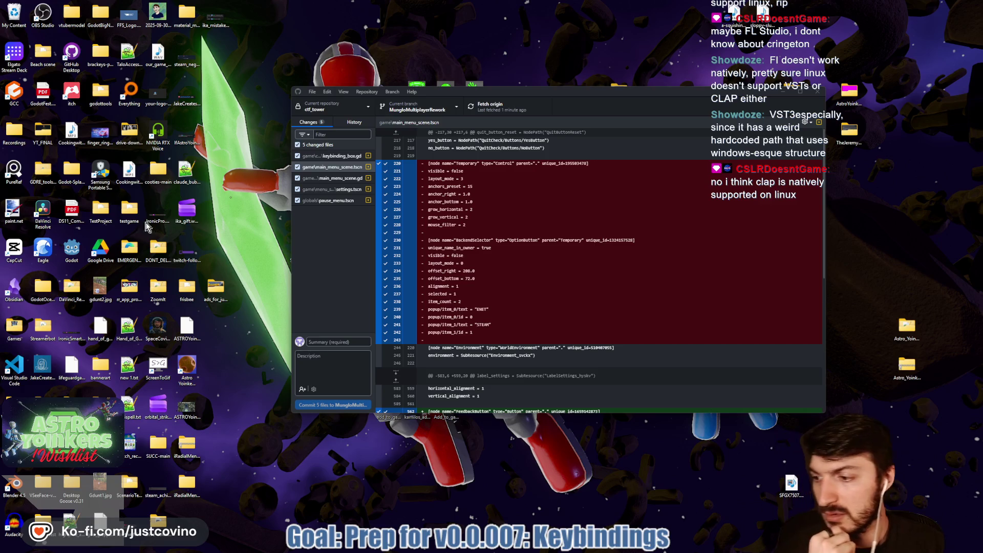
pyautogui.moveTo(579, 551)
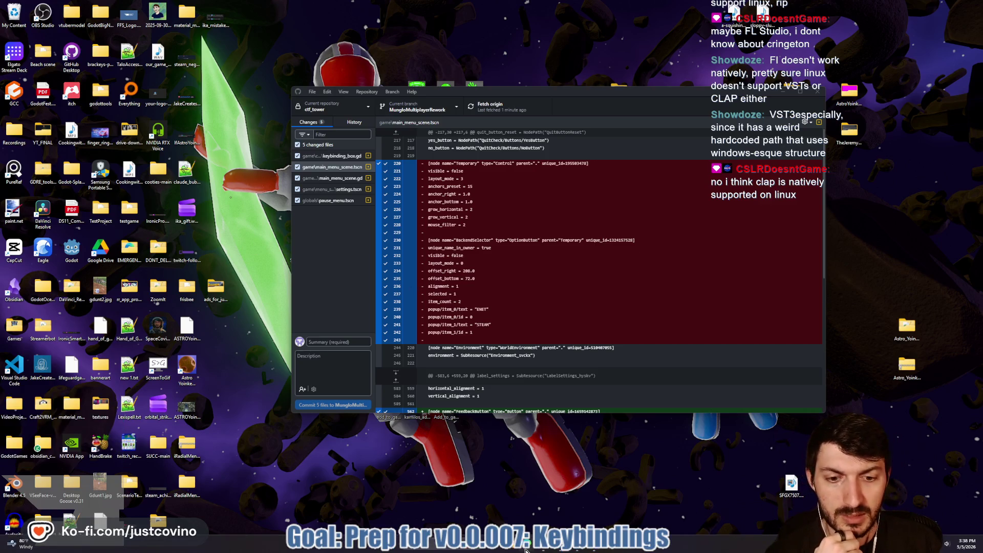
pyautogui.click(574, 550)
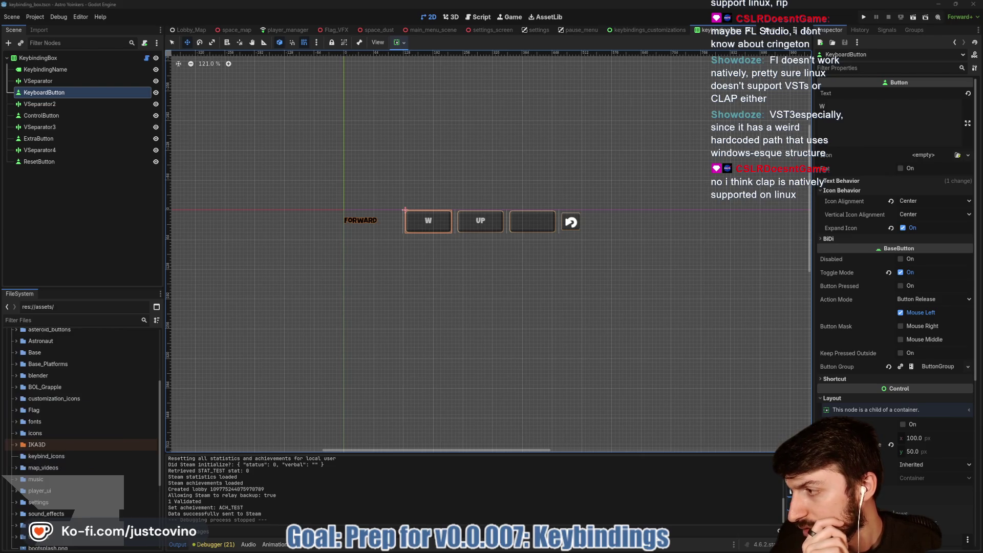
# Switch to the File Explorer window open at Desktop > GameAssets.
pyautogui.hotkey('alt', 'Tab')
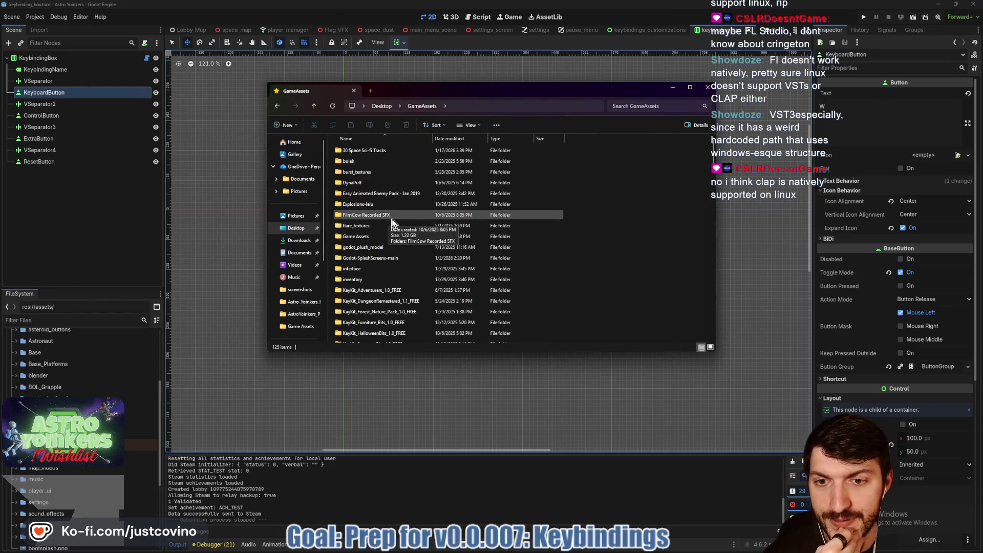
pyautogui.scroll(-3, 392, 219)
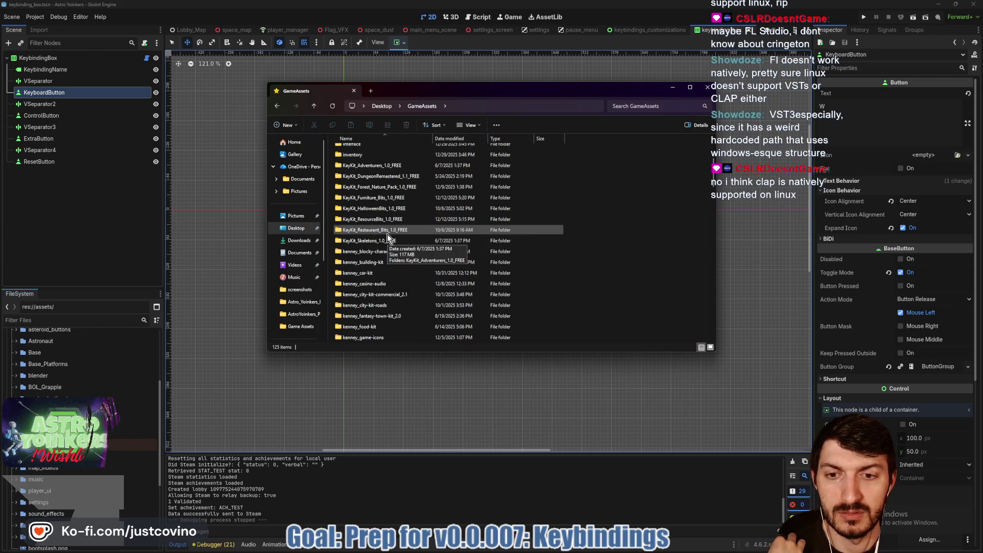
pyautogui.scroll(-2, 389, 240)
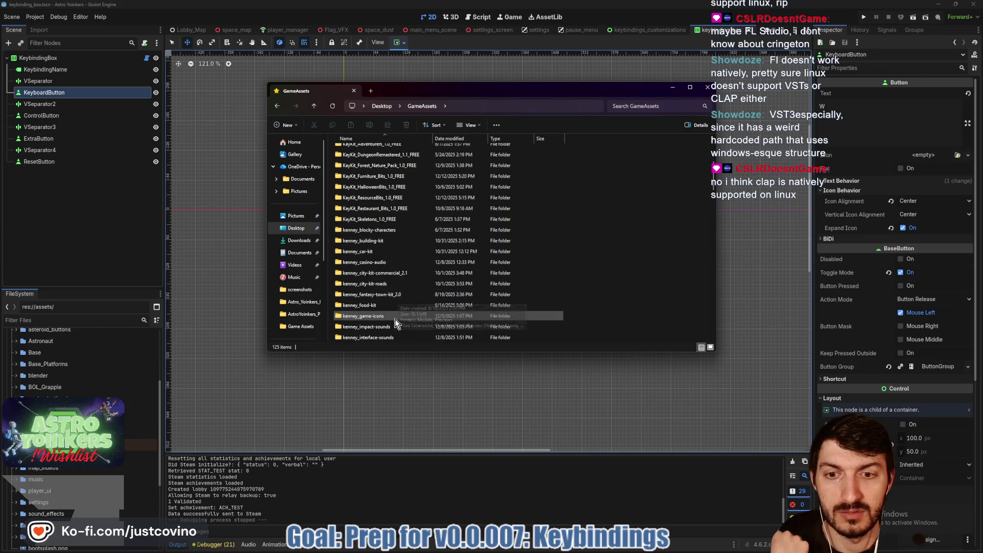
pyautogui.scroll(5, 407, 304)
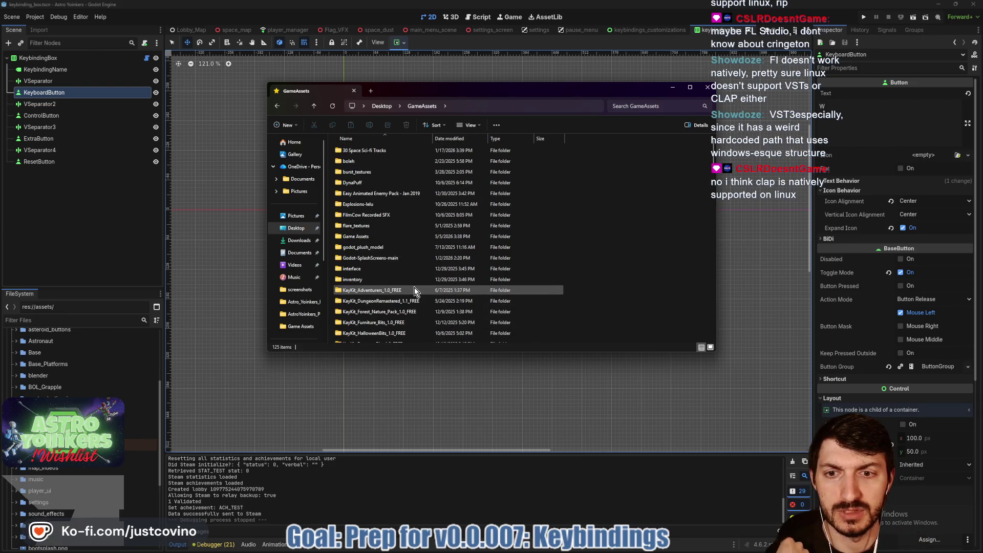
pyautogui.scroll(-6, 414, 290)
pyautogui.scroll(-5, 413, 287)
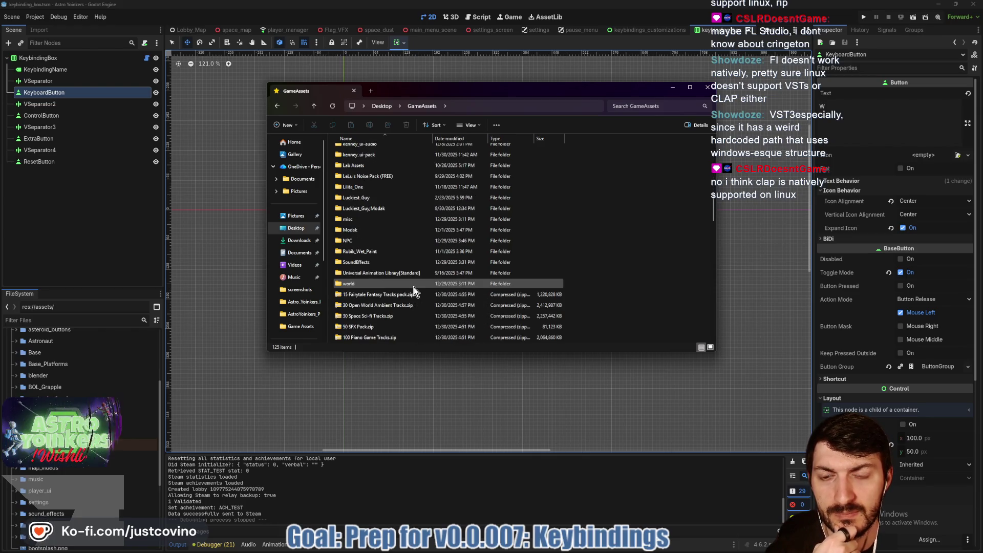
pyautogui.scroll(-3, 414, 288)
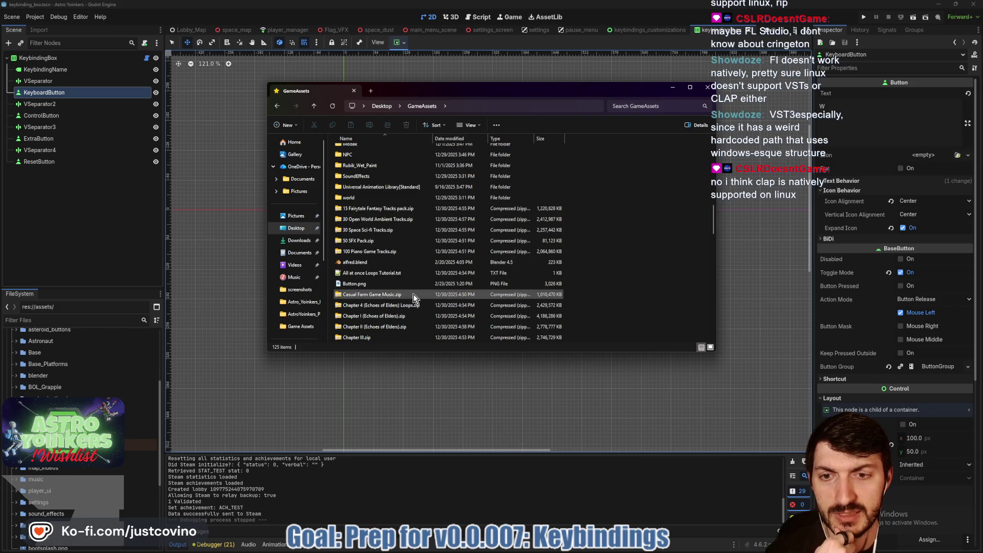
pyautogui.scroll(-4, 413, 294)
pyautogui.scroll(-3, 413, 294)
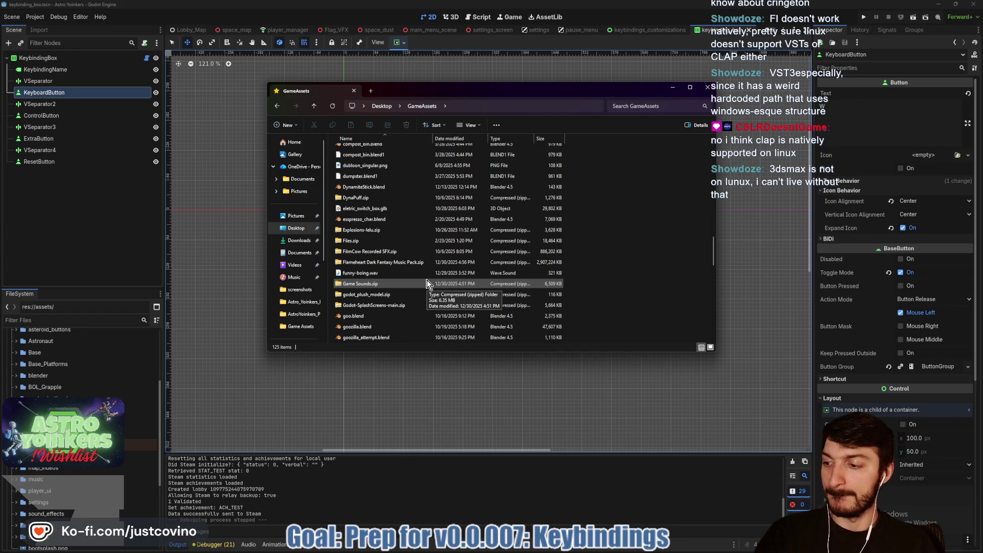
pyautogui.scroll(3, 427, 283)
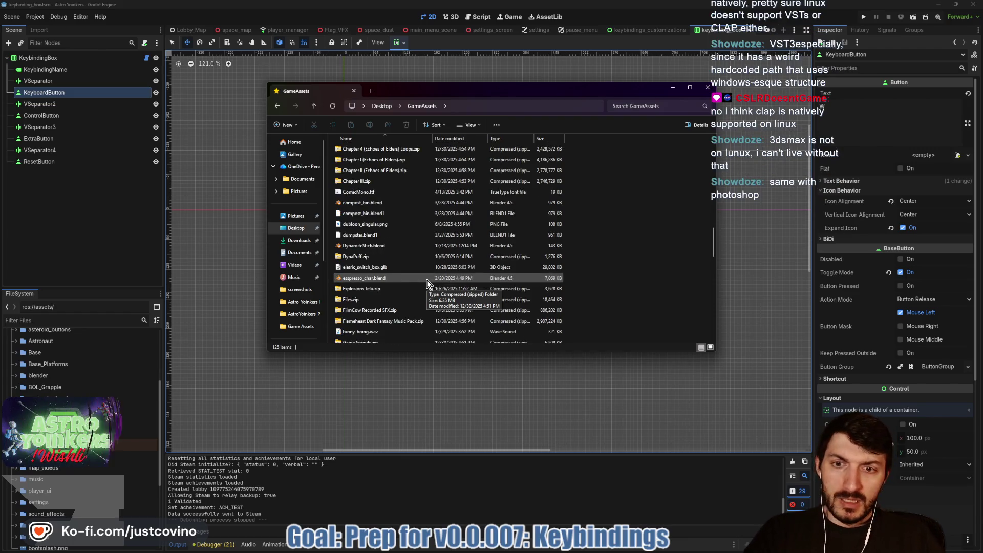
pyautogui.scroll(3, 427, 283)
pyautogui.scroll(3, 427, 283)
pyautogui.scroll(2, 427, 283)
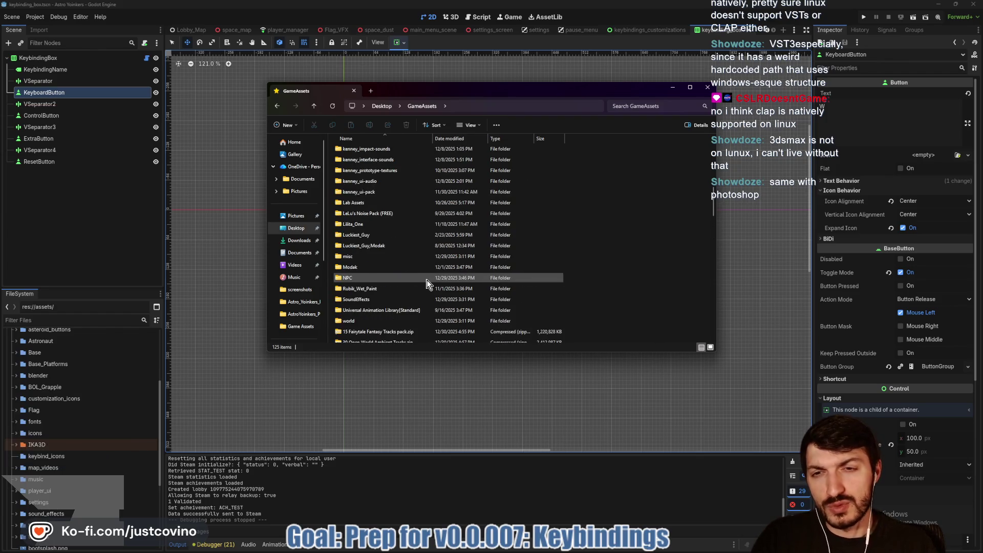
pyautogui.scroll(1, 427, 283)
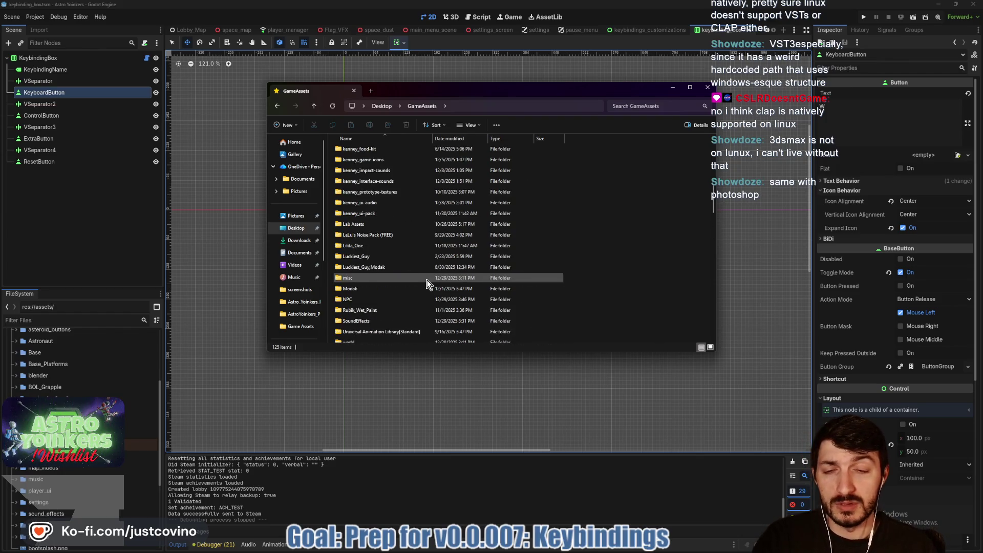
pyautogui.scroll(2, 427, 283)
pyautogui.scroll(2, 427, 283)
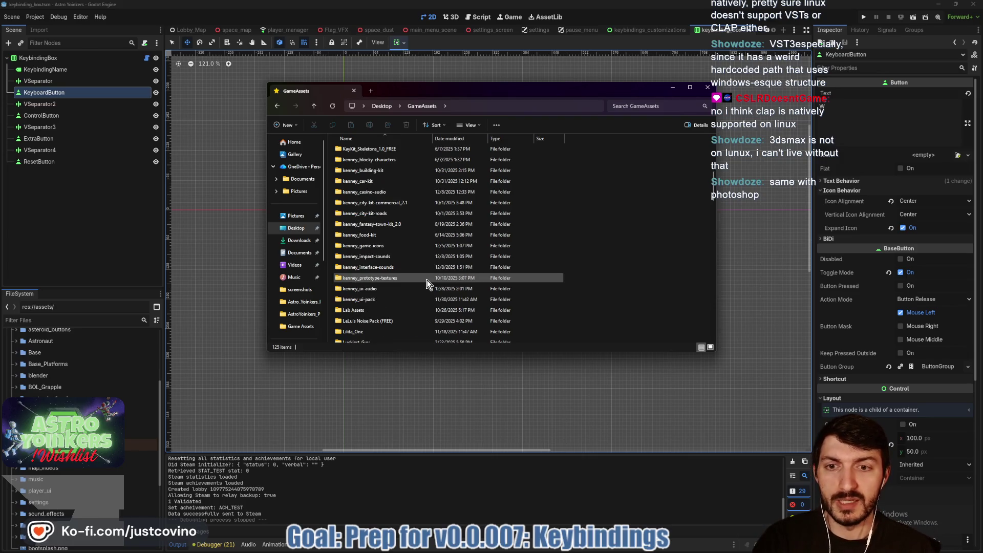
pyautogui.scroll(9, 427, 284)
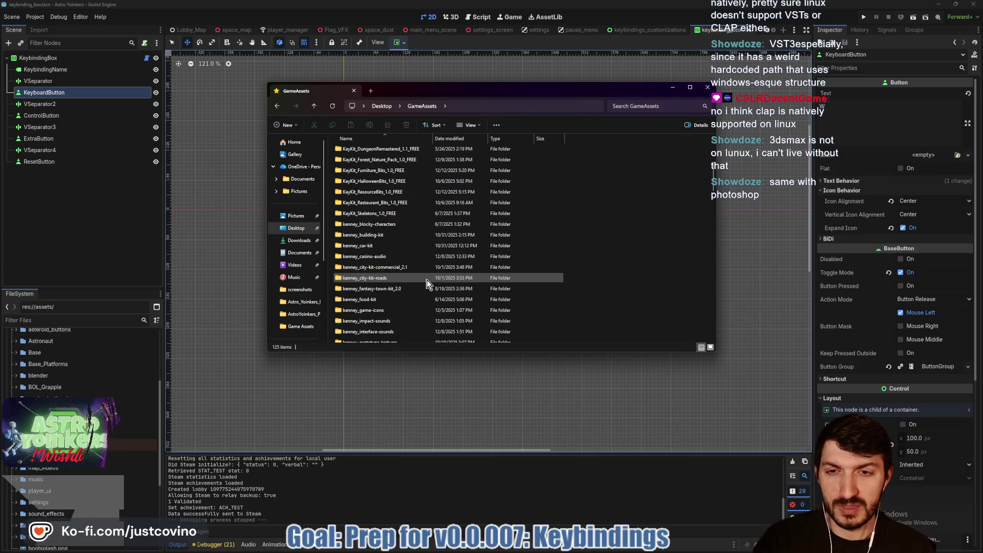
pyautogui.scroll(1, 427, 284)
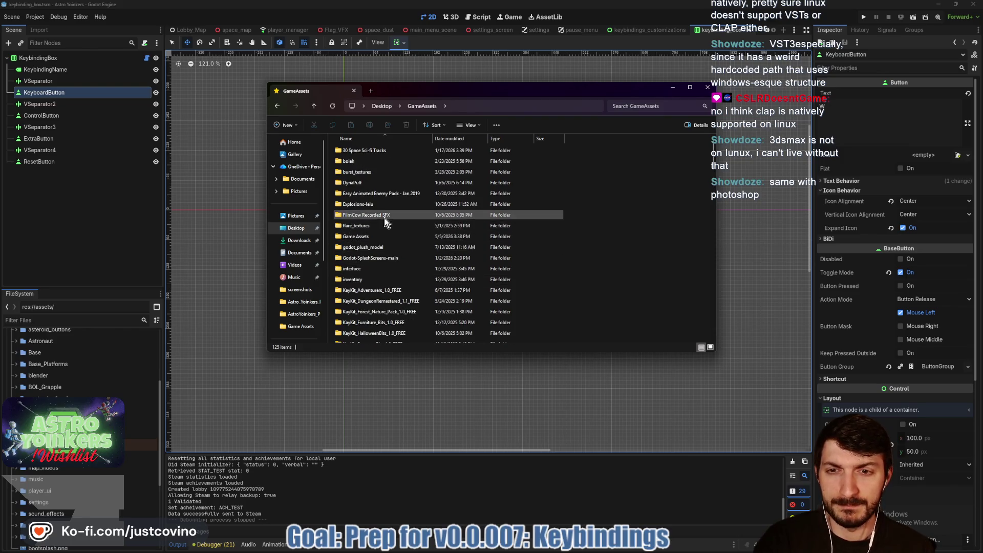
# Check the PlayStation Series and Steam Deck > Vector folders, then return to Game Assets.
pyautogui.doubleClick(383, 236)
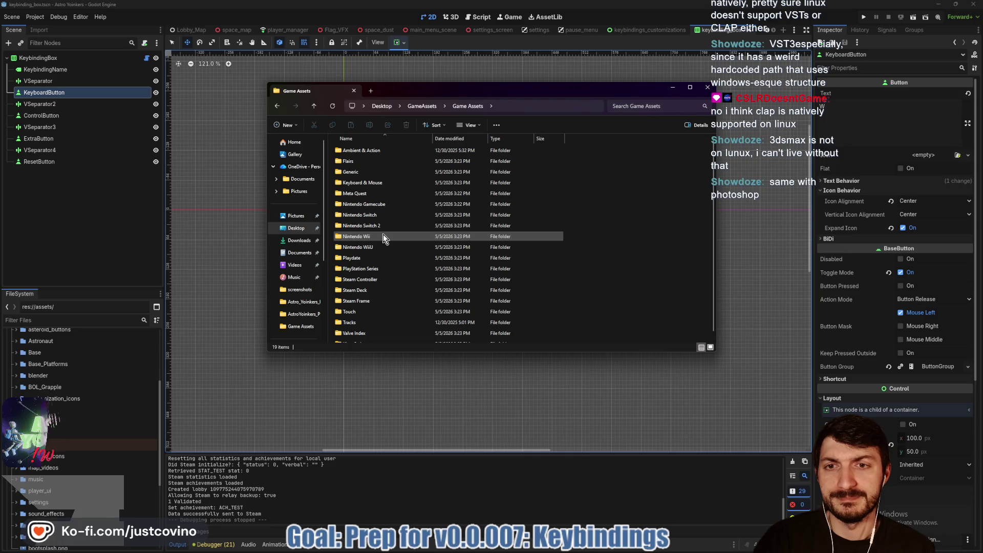
pyautogui.doubleClick(388, 271)
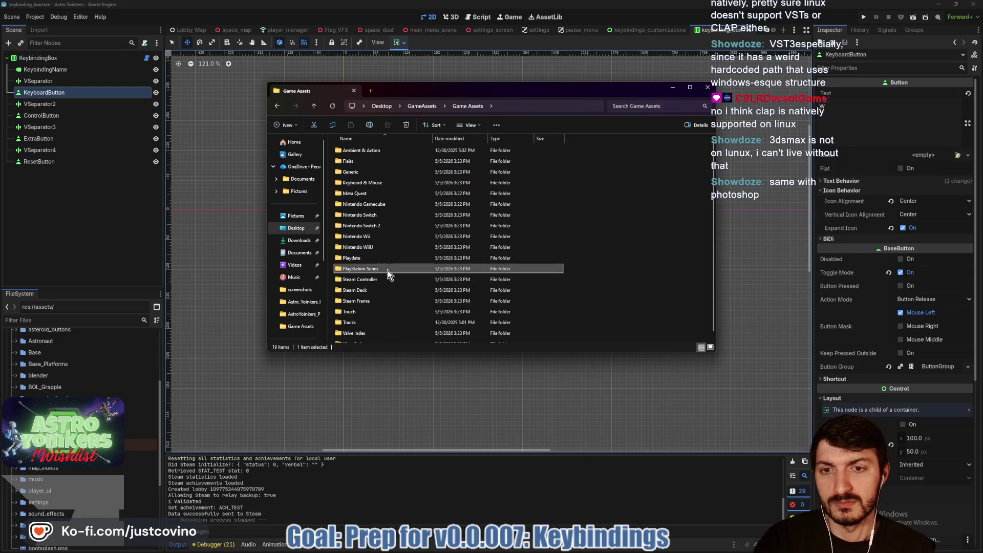
pyautogui.click(313, 106)
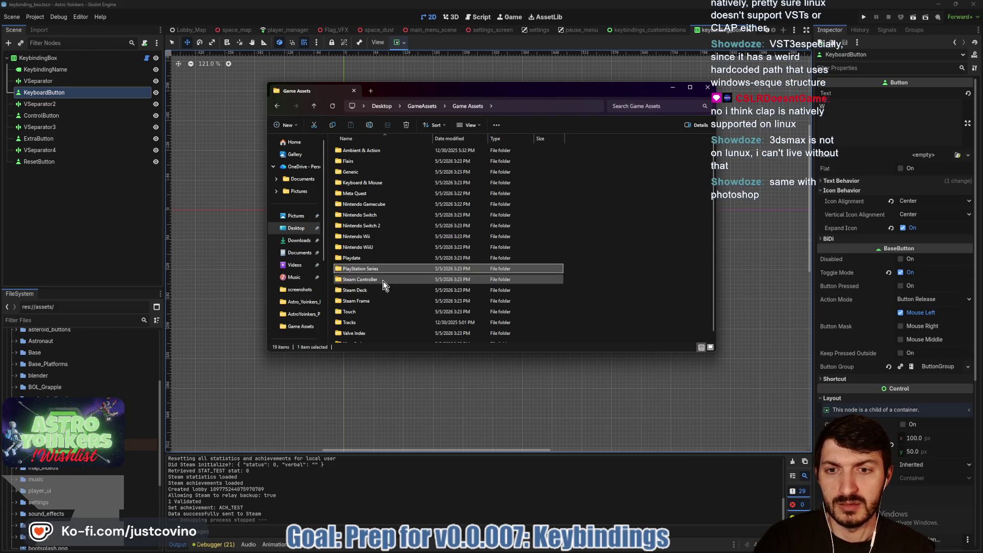
pyautogui.doubleClick(370, 291)
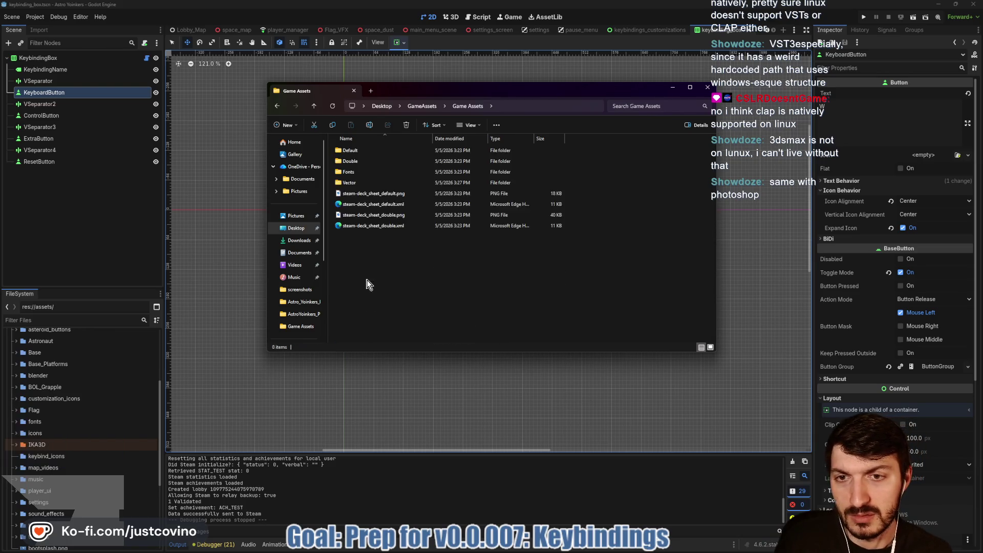
pyautogui.hotkey('alt', 'Up')
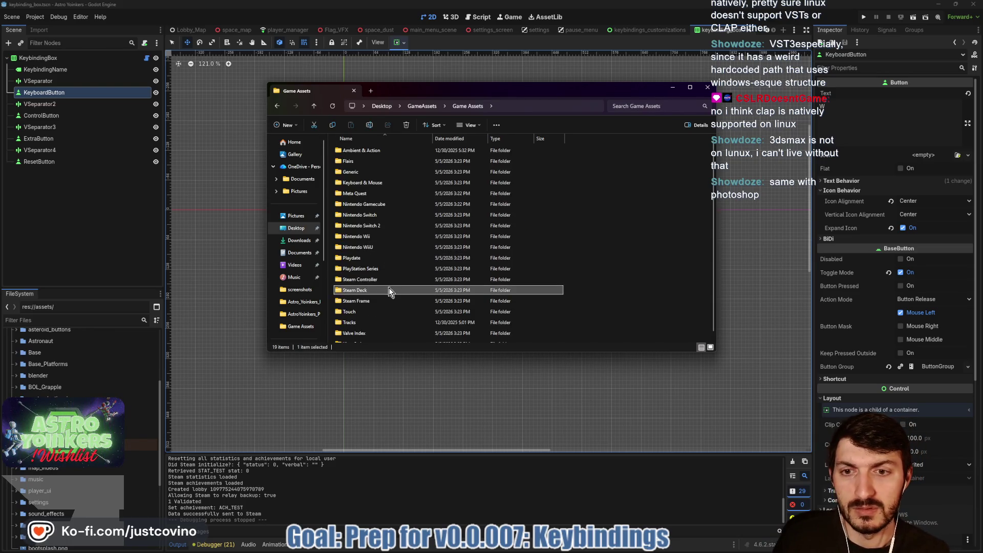
pyautogui.doubleClick(368, 291)
pyautogui.doubleClick(354, 181)
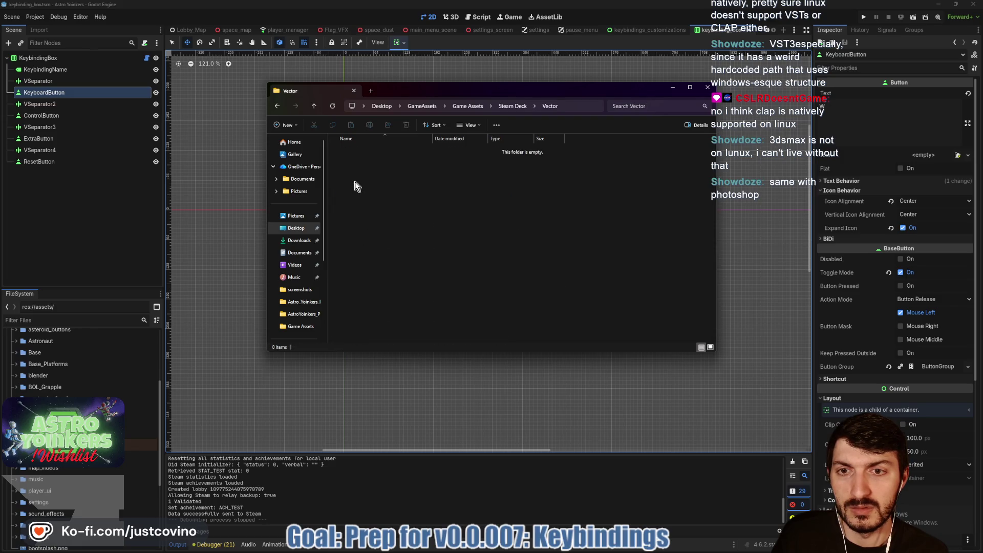
pyautogui.click(314, 106)
pyautogui.click(313, 106)
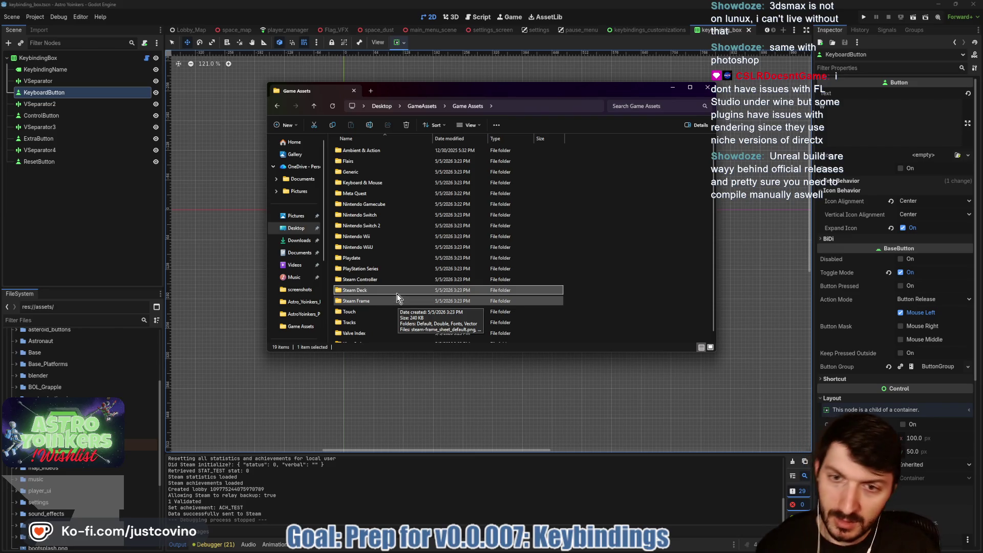
# Select the 18 folders from Flairs through Xbox Series, excluding Ambient & Action.
pyautogui.click(364, 302)
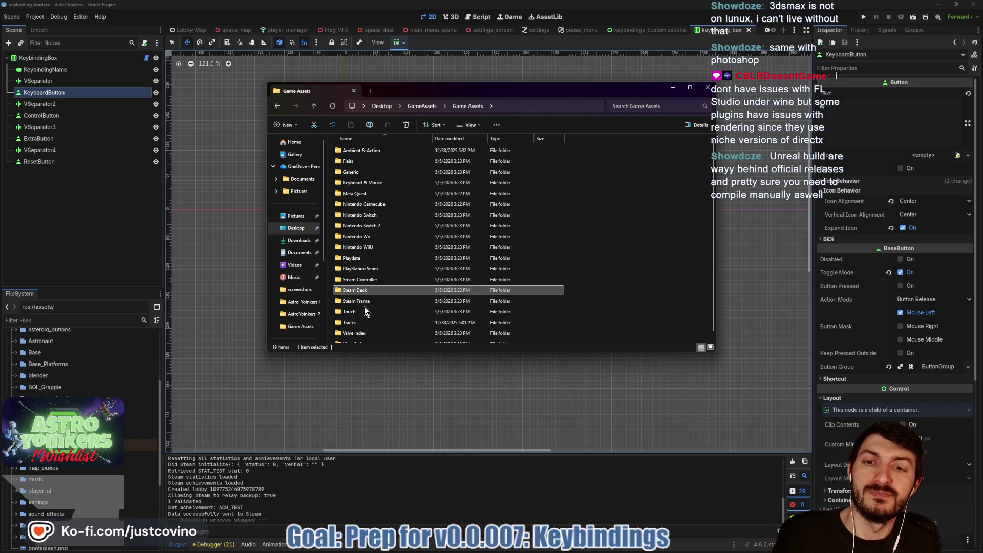
pyautogui.click(372, 291)
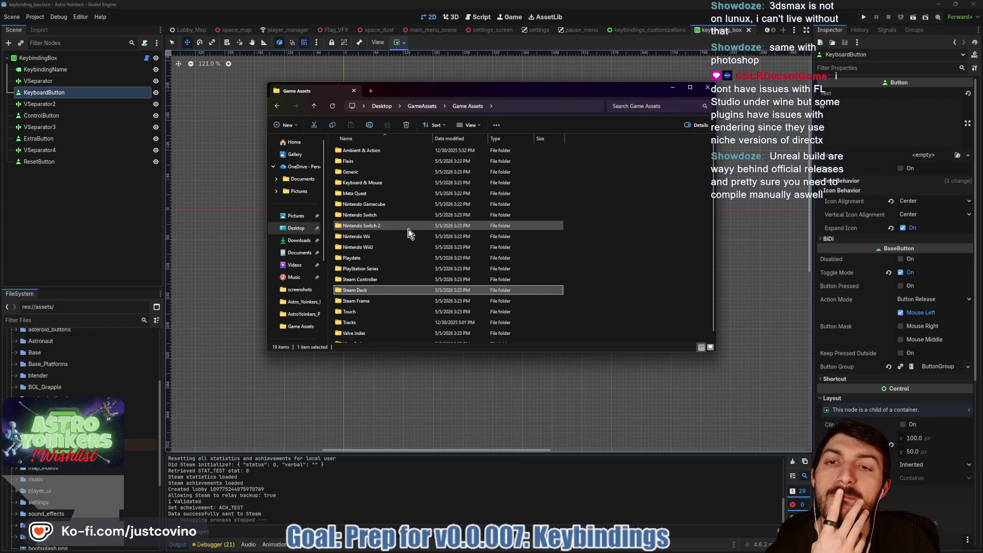
pyautogui.moveTo(408, 233)
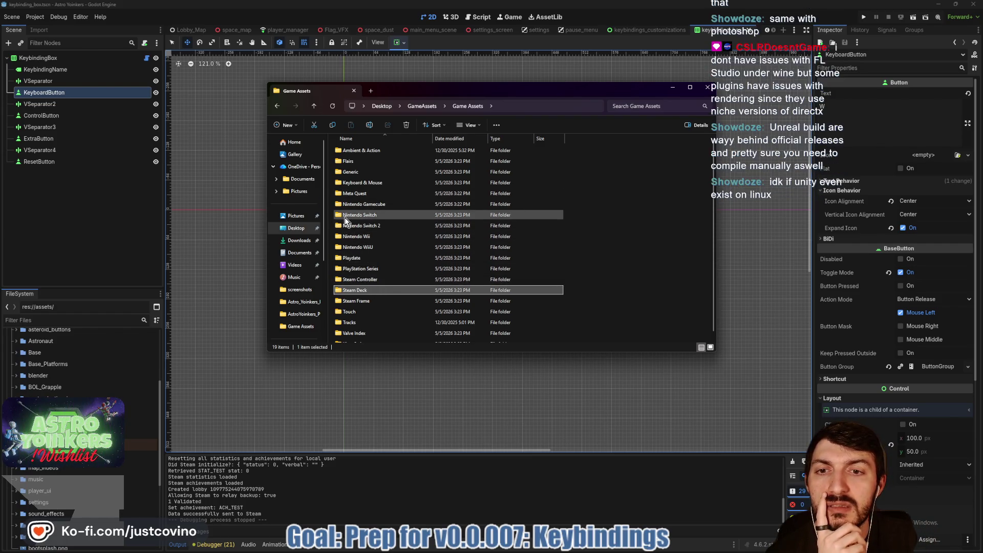
pyautogui.click(361, 165)
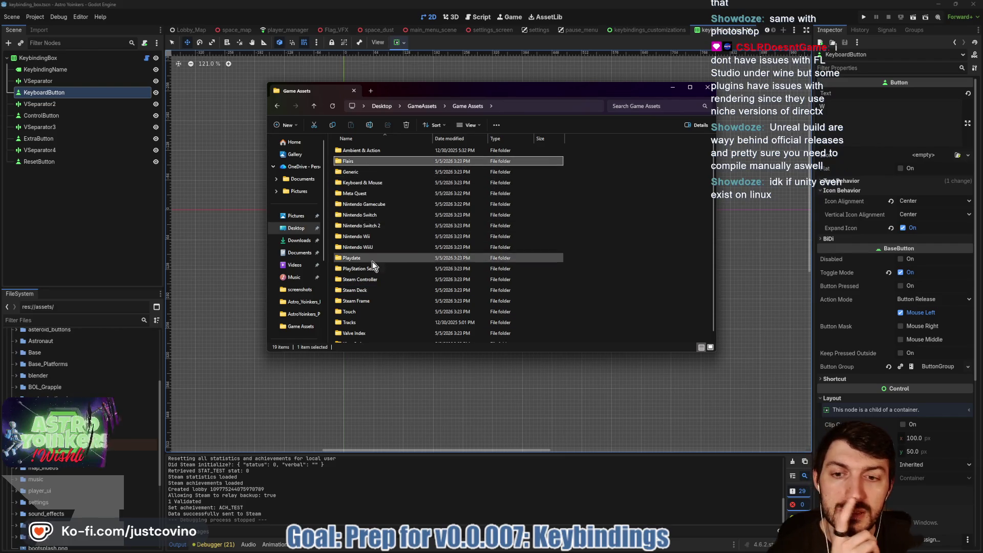
pyautogui.moveTo(378, 302)
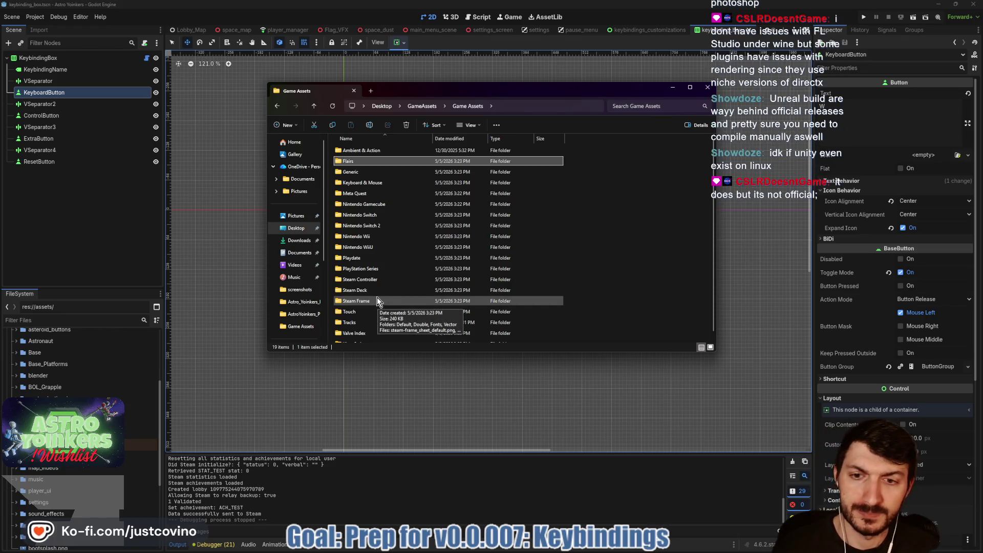
pyautogui.scroll(-1, 364, 190)
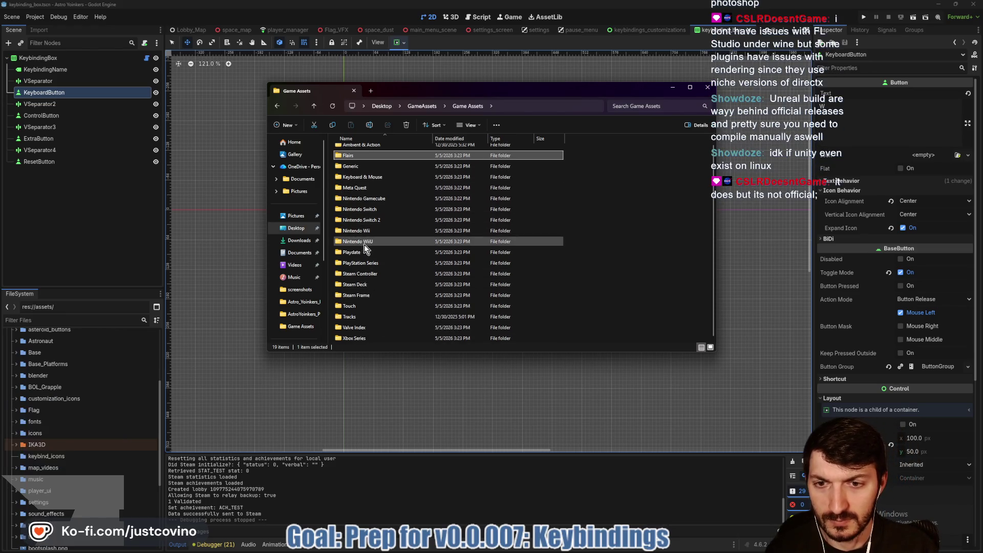
pyautogui.keyDown('shift'); pyautogui.click(370, 336); pyautogui.keyUp('shift')
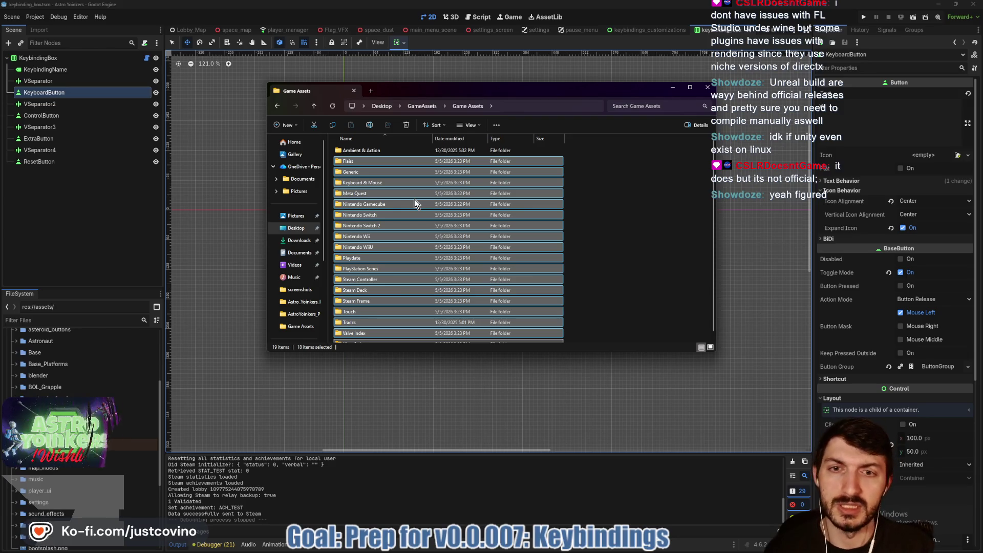
# Delete the 18 selected controller folders and go to the Desktop.
pyautogui.press('Delete')
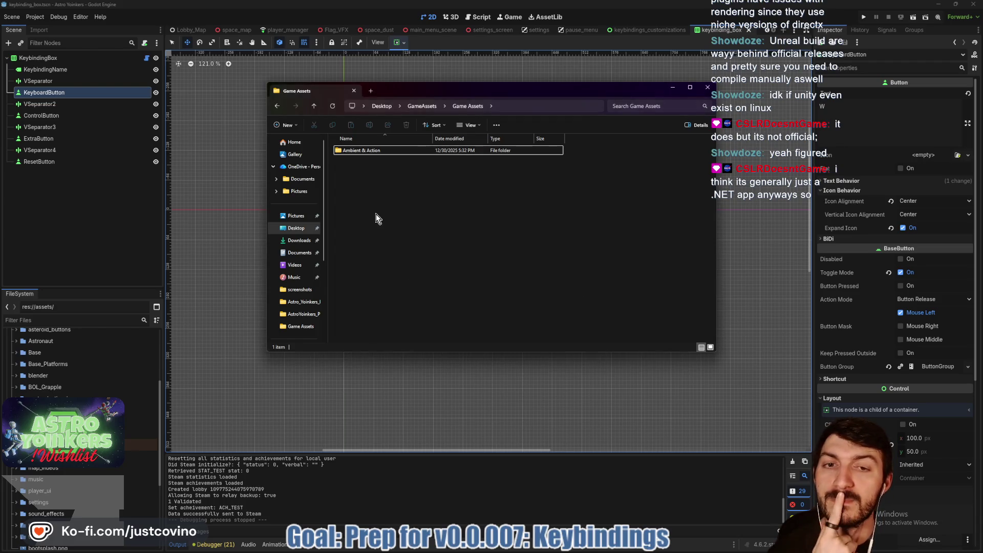
pyautogui.click(296, 228)
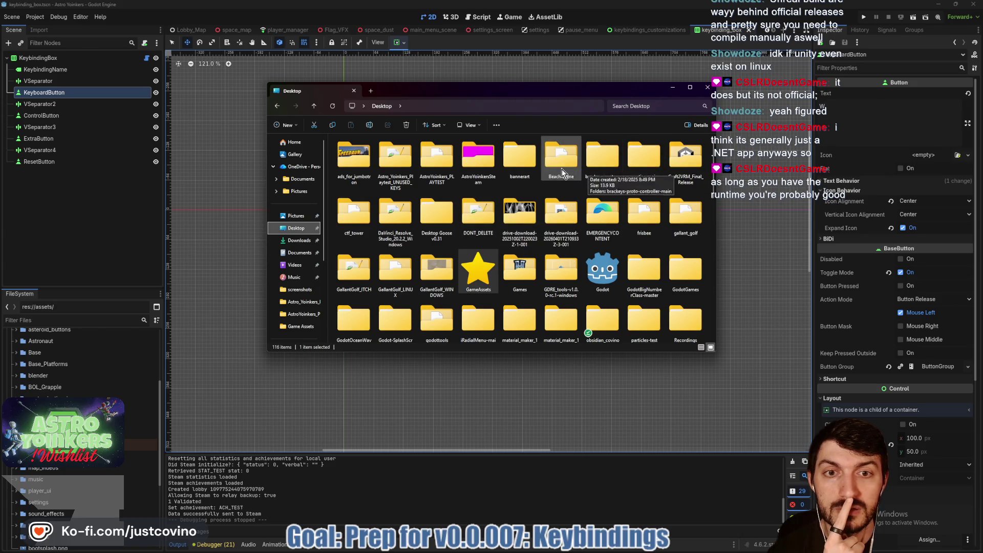
pyautogui.scroll(-5, 476, 225)
pyautogui.scroll(3, 495, 234)
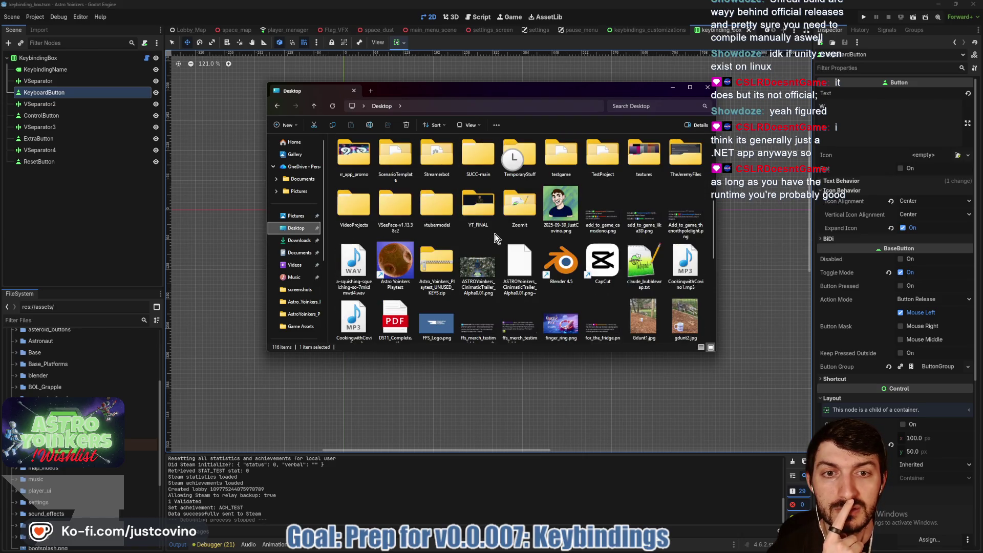
# Open TemporaryStuff and pick the Kenney input prompts zip for extraction.
pyautogui.doubleClick(522, 162)
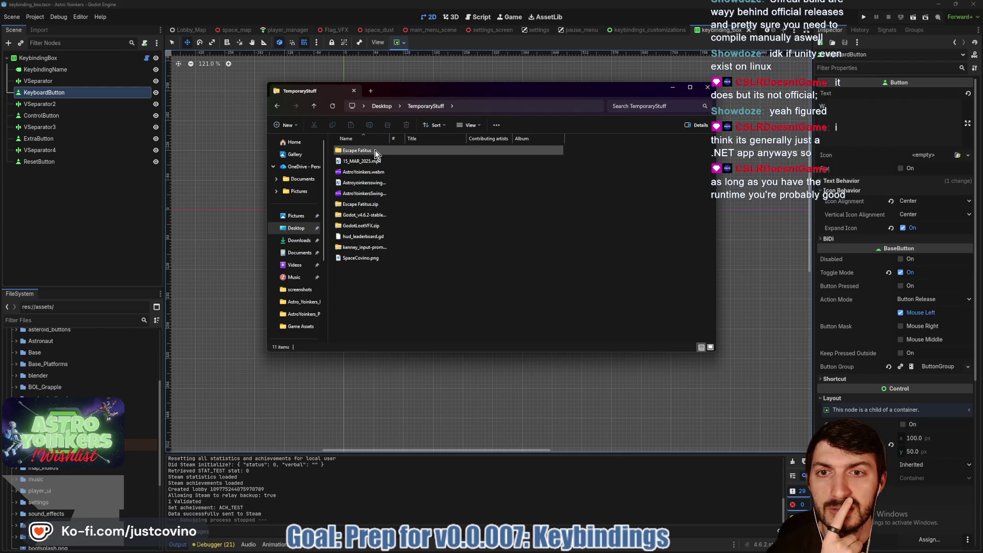
pyautogui.click(380, 249)
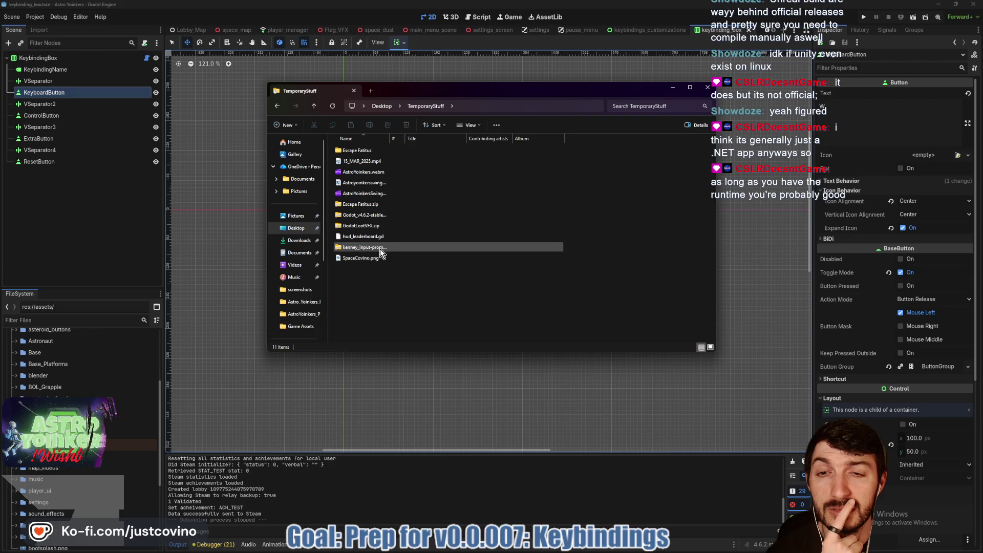
pyautogui.click(507, 125)
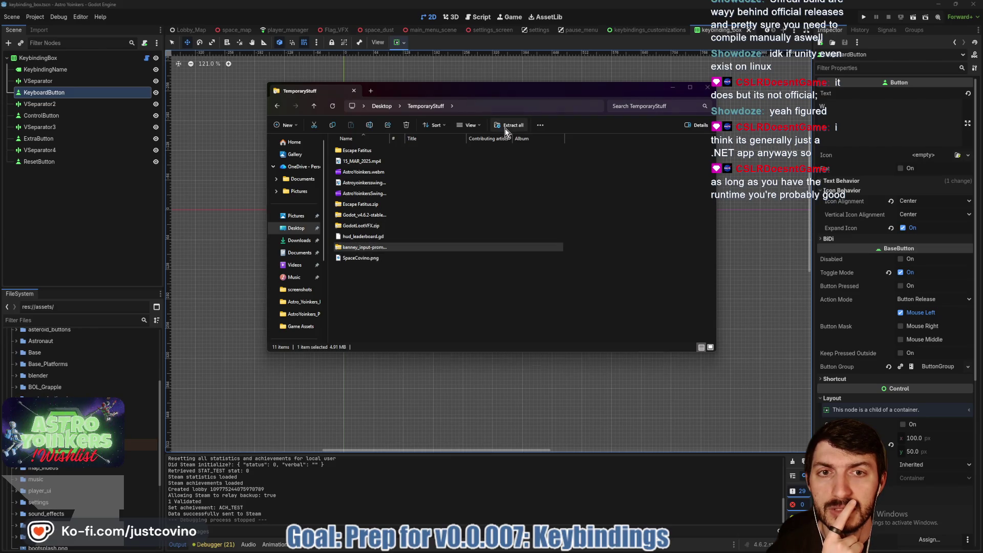
# Extract the Kenney zip into TemporaryStuff, keeping the default destination path.
pyautogui.click(578, 248)
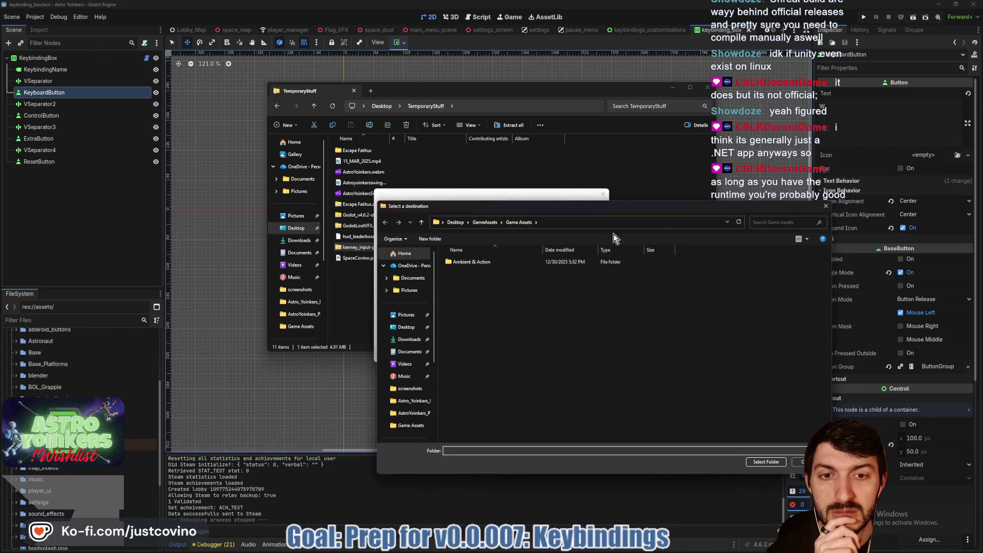
pyautogui.click(826, 207)
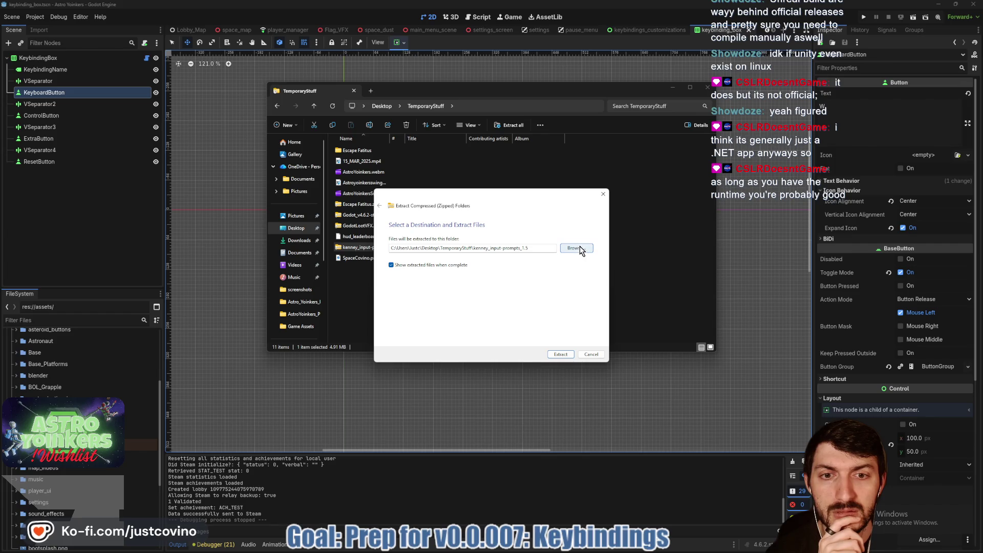
pyautogui.click(560, 353)
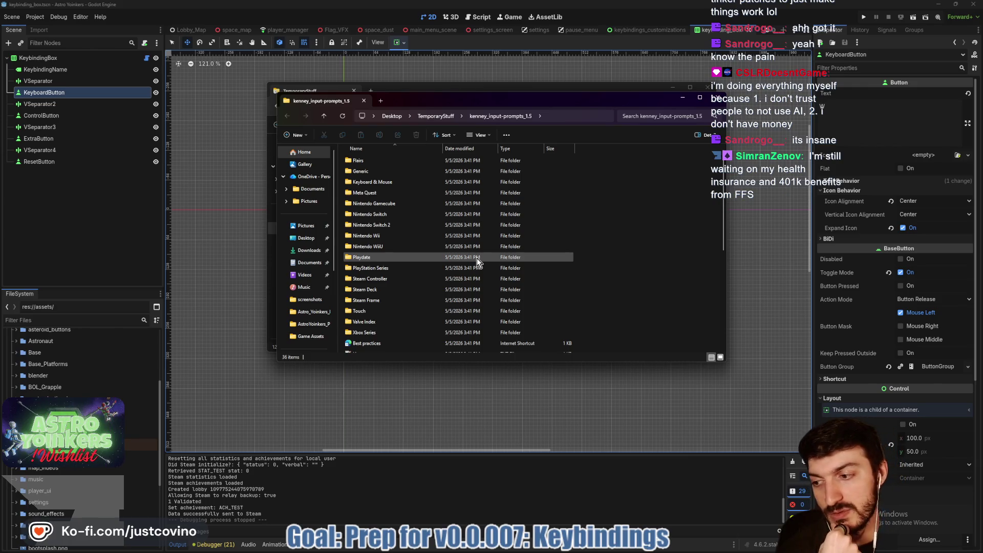
pyautogui.click(434, 91)
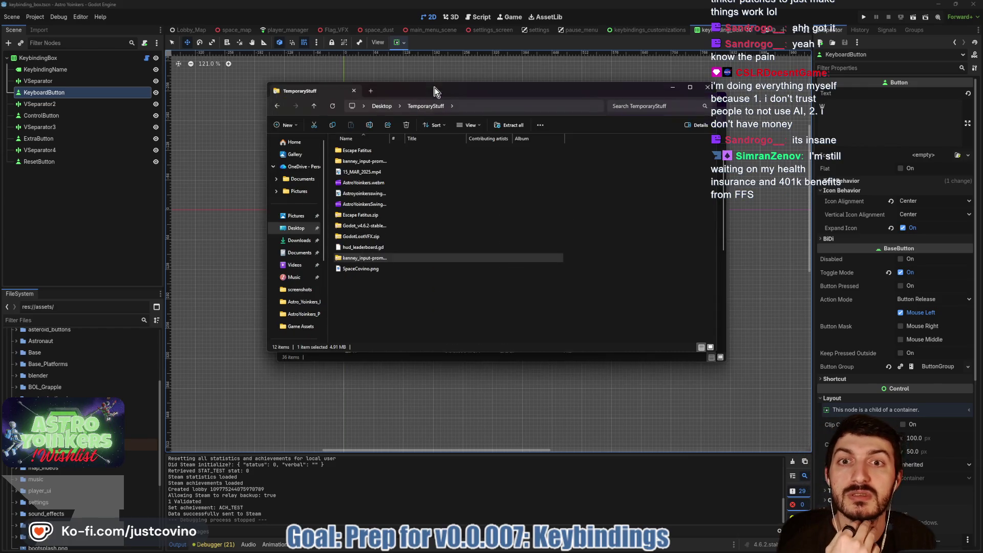
# Select Steam Deck, PlayStation Series, Steam Controller, Nintendo Switch 2, Keyboard & Mouse and Xbox Series folders.
pyautogui.hotkey('ctrl', 'w')
pyautogui.moveTo(487, 97); pyautogui.dragTo(446, 98)
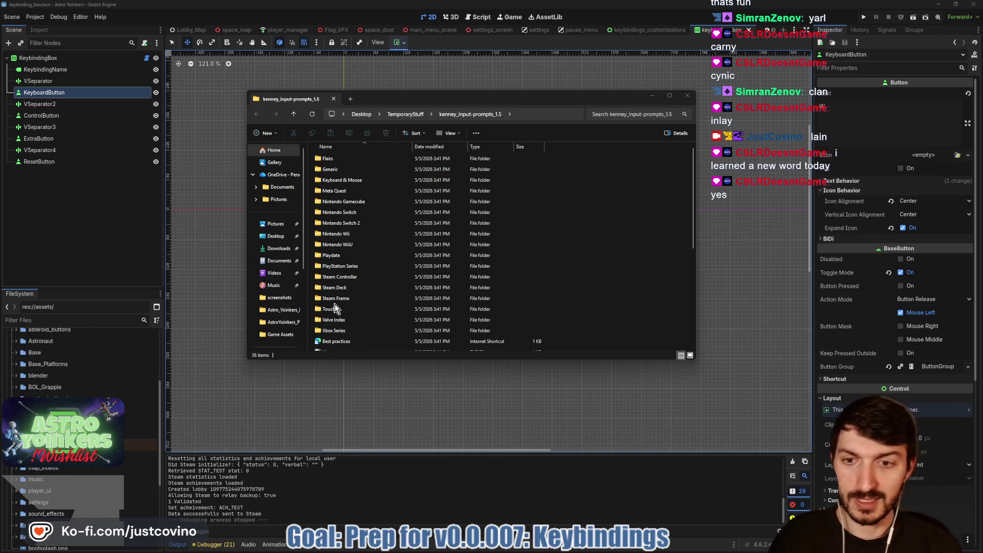
pyautogui.click(343, 288)
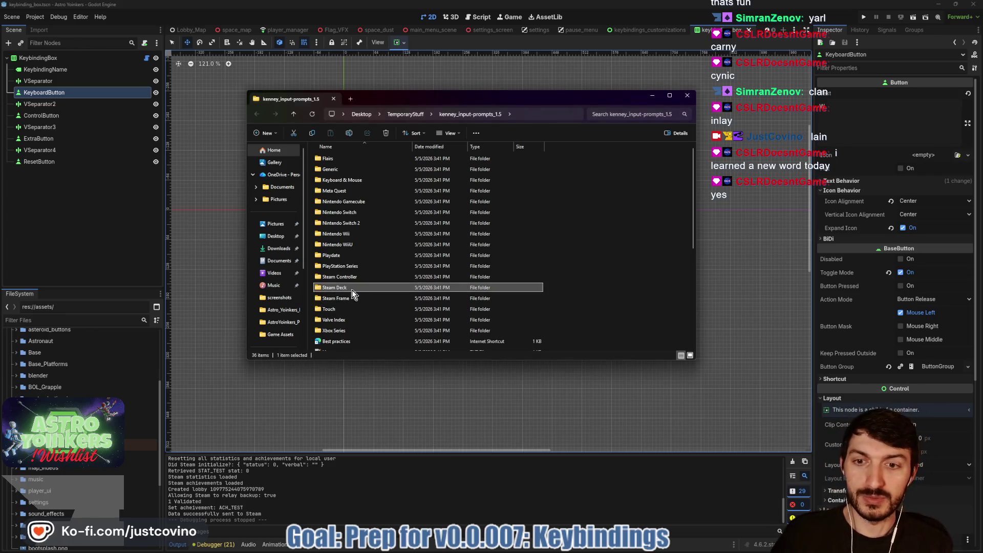
pyautogui.keyDown('shift'); pyautogui.click(339, 266); pyautogui.keyUp('shift')
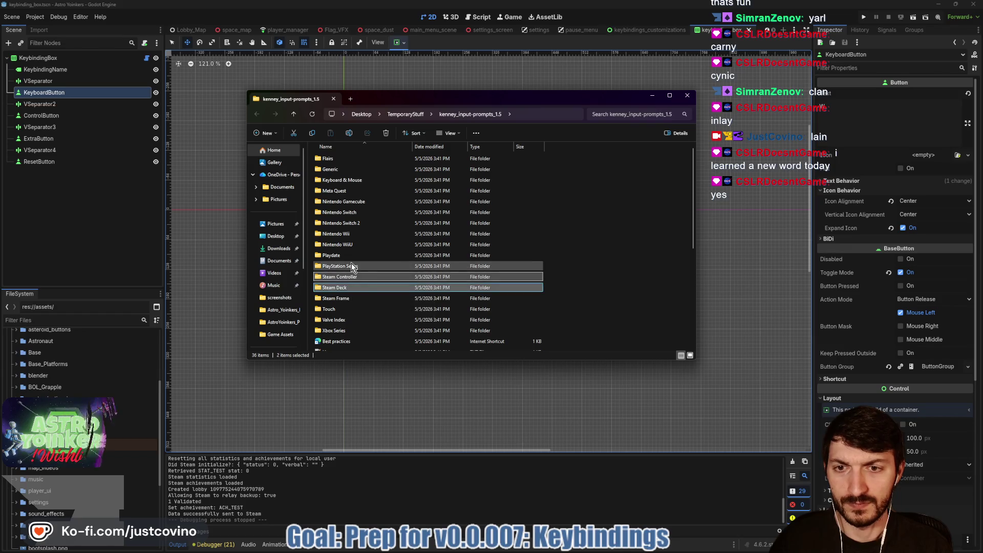
pyautogui.keyDown('ctrl'); pyautogui.click(353, 224); pyautogui.keyUp('ctrl')
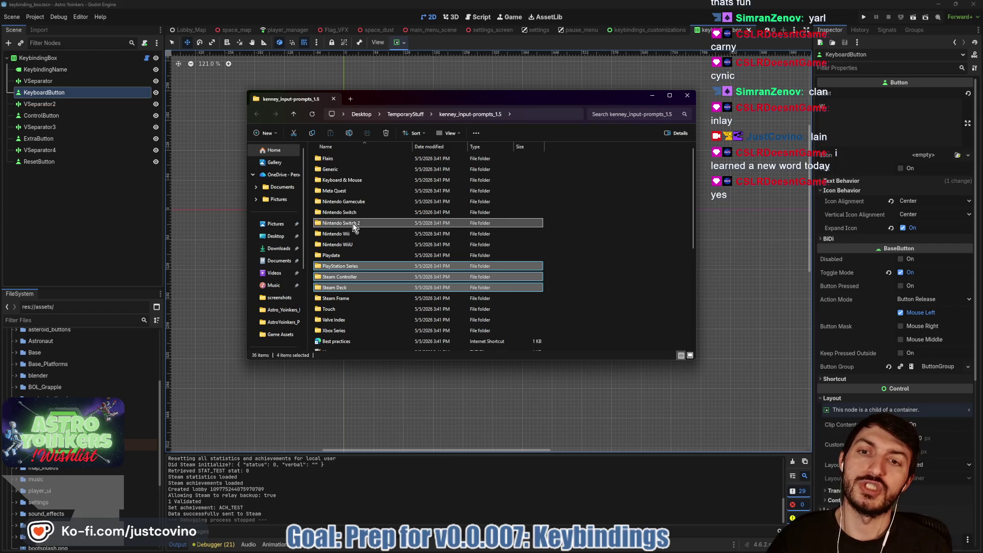
pyautogui.keyDown('ctrl'); pyautogui.click(354, 181); pyautogui.keyUp('ctrl')
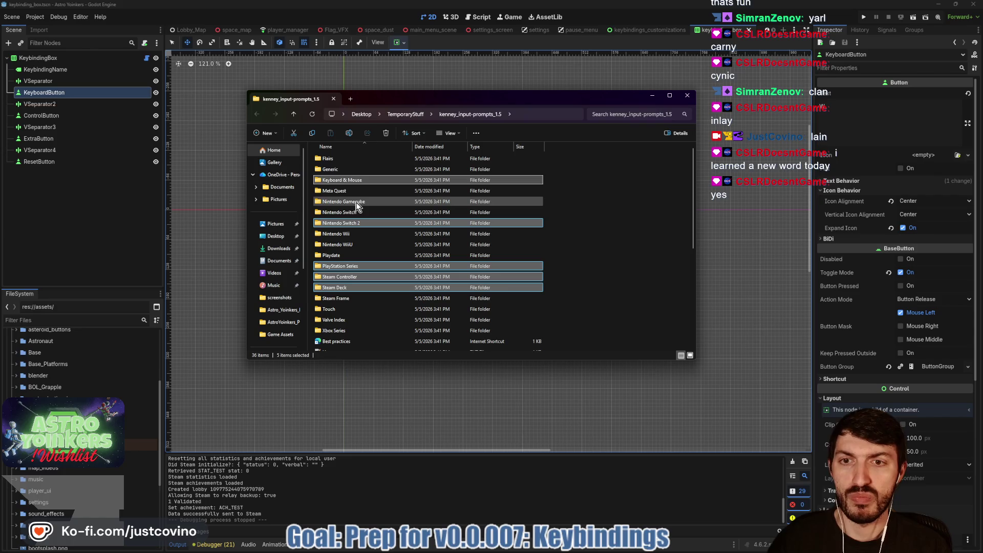
pyautogui.keyDown('ctrl'); pyautogui.click(355, 330); pyautogui.keyUp('ctrl')
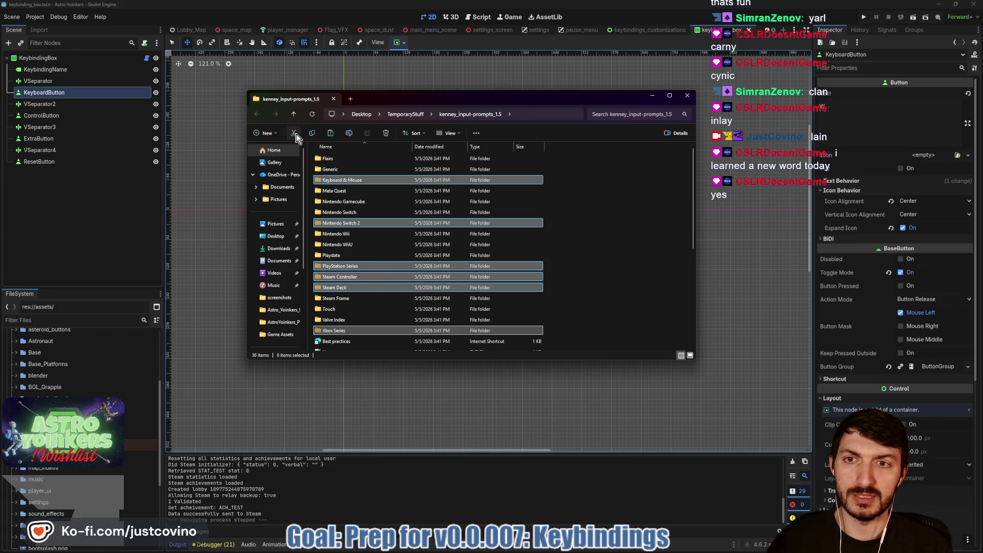
# Cut the six folders and paste them into Desktop > ctf_tower > assets > keybind_icons.
pyautogui.click(270, 237)
pyautogui.rightClick(270, 237)
pyautogui.press('Escape')
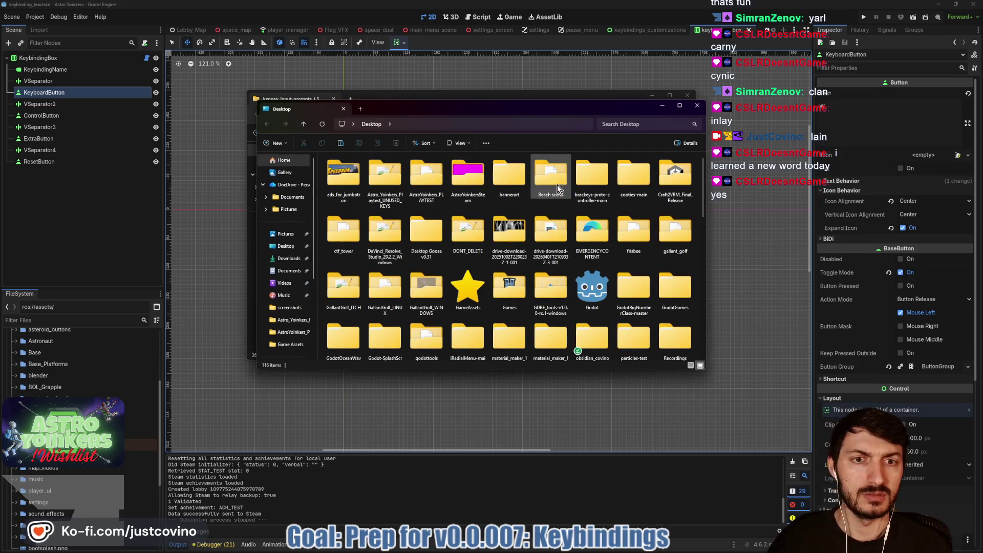
pyautogui.doubleClick(344, 248)
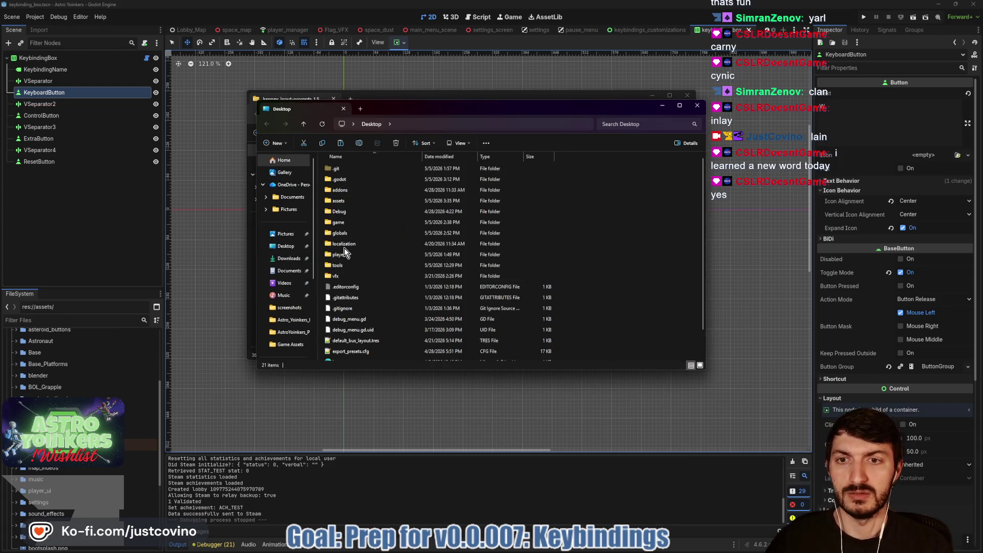
pyautogui.click(346, 201)
pyautogui.doubleClick(346, 201)
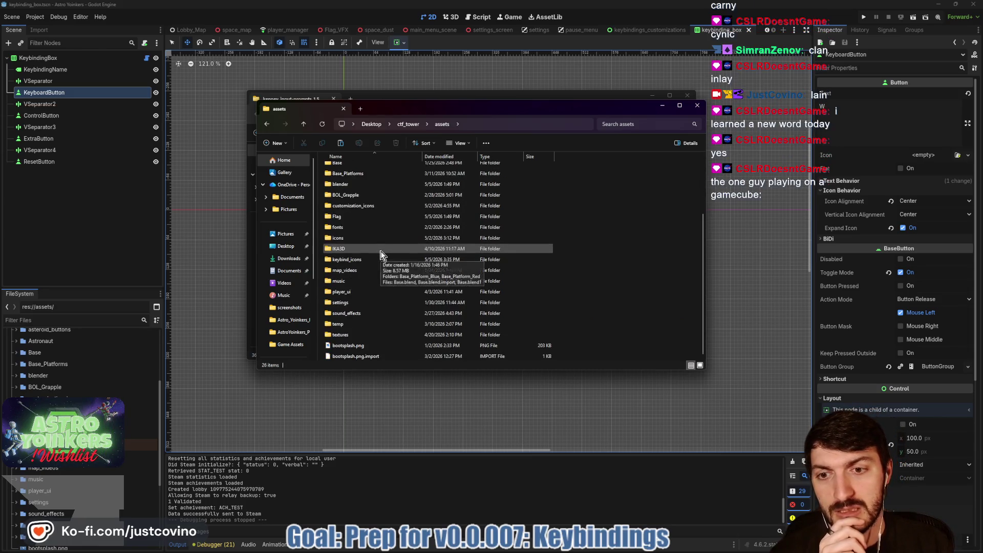
pyautogui.doubleClick(347, 259)
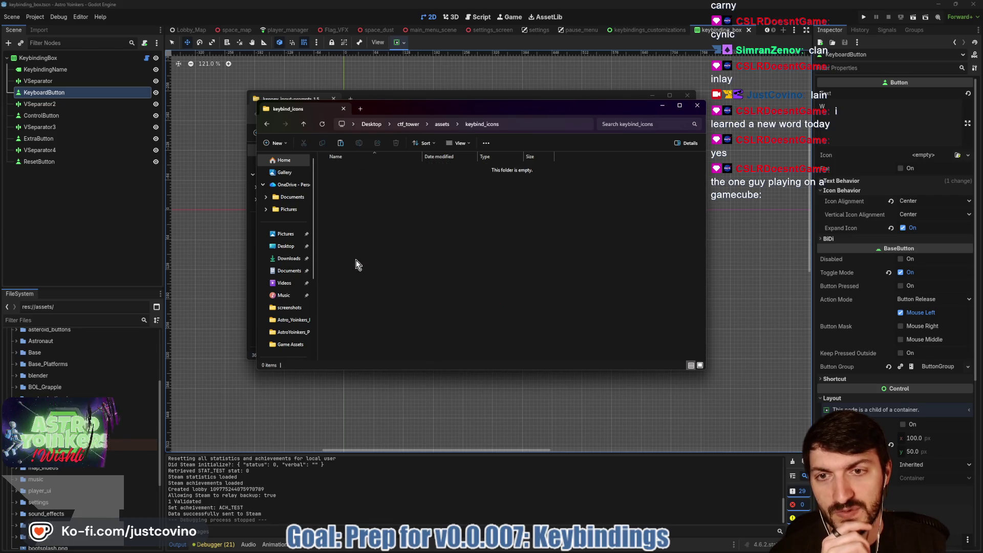
pyautogui.hotkey('ctrl', 'v')
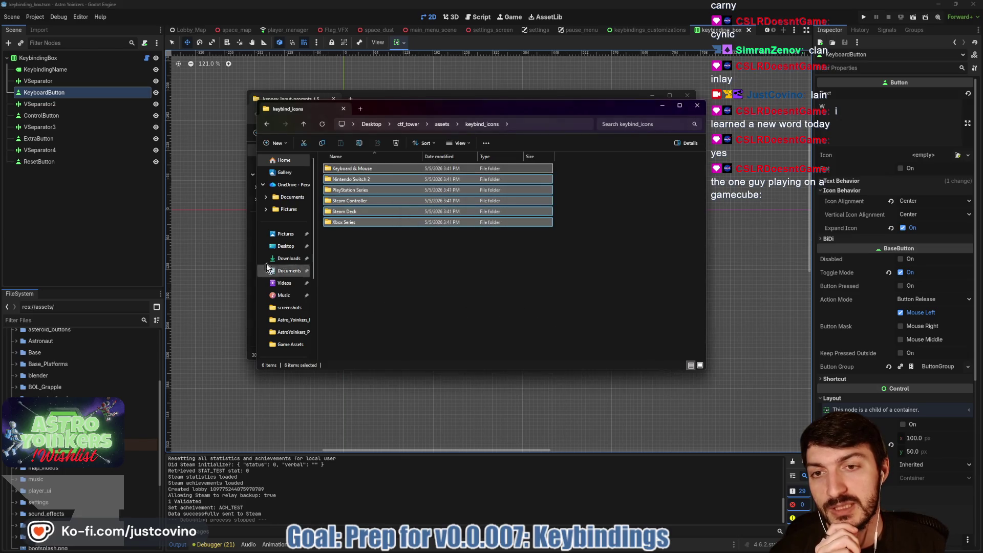
pyautogui.click(126, 239)
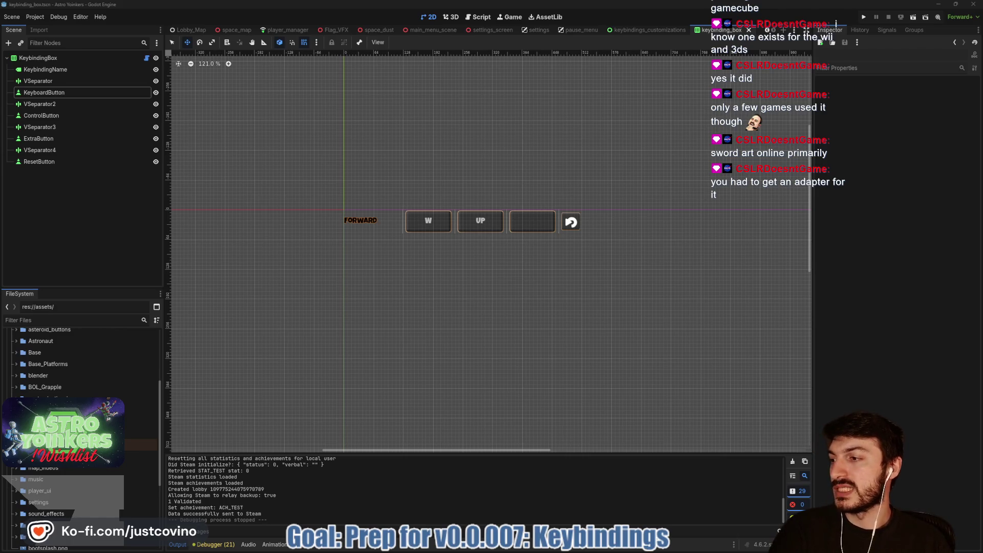
# Switch to the Chrome window with Google results for 'did gamecube have online'.
pyautogui.hotkey('alt', 'Tab')
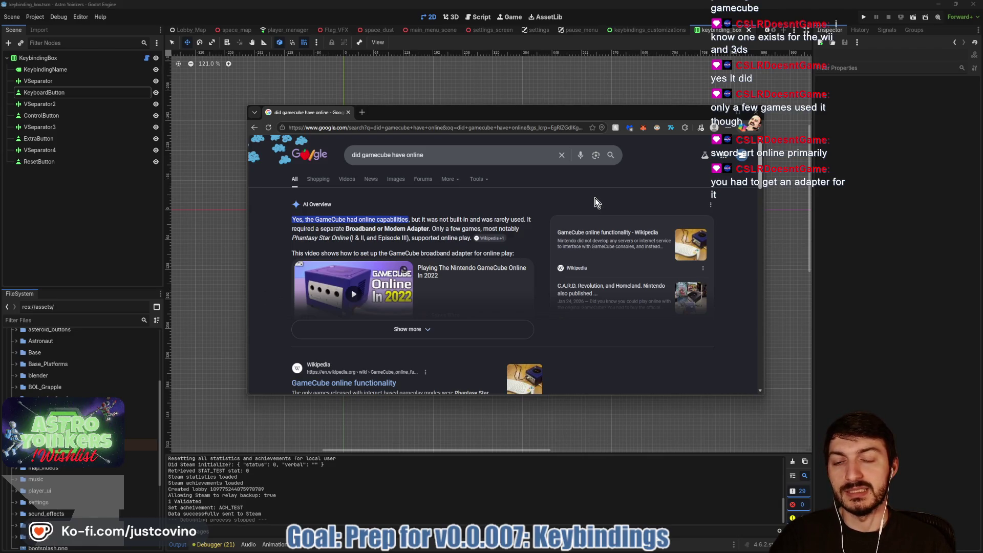
# Read through the GameCube online-play answer, then close Chrome to return to Godot.
pyautogui.scroll(-2, 594, 202)
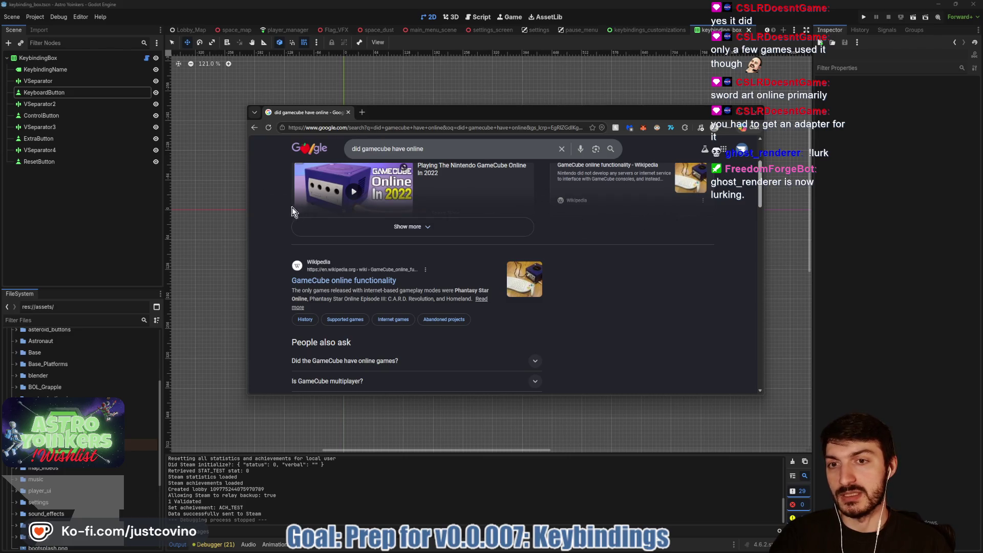
pyautogui.scroll(1, 322, 206)
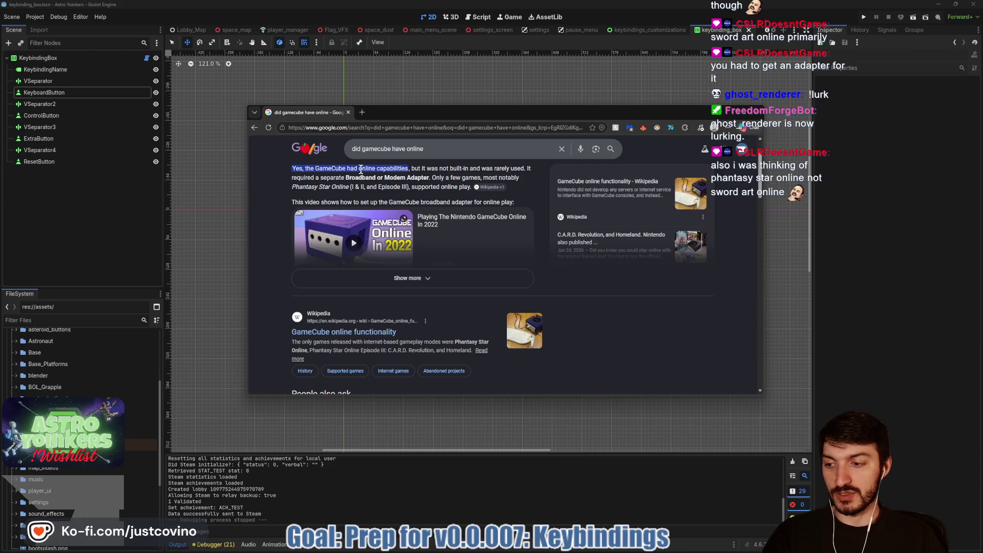
pyautogui.click(347, 116)
pyautogui.click(347, 113)
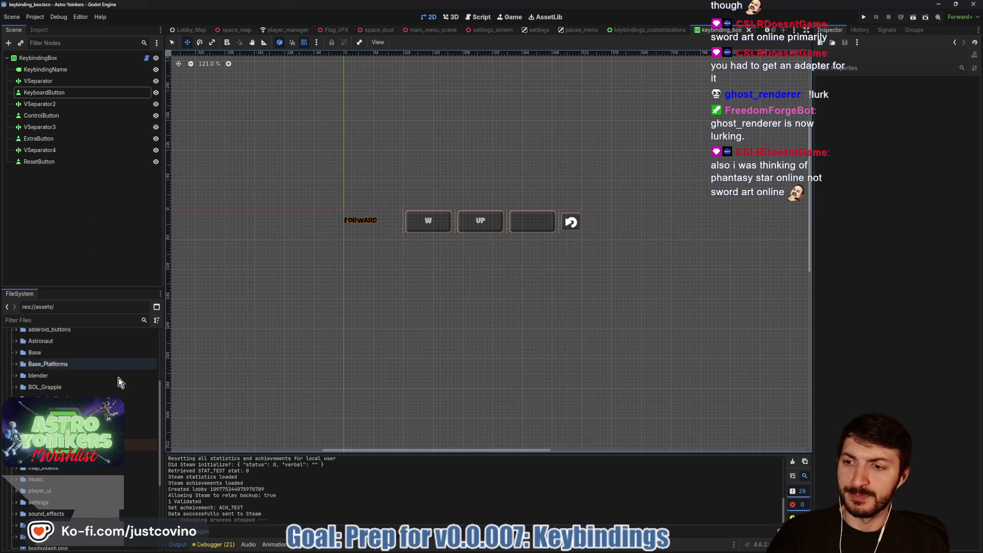
pyautogui.scroll(-3, 69, 466)
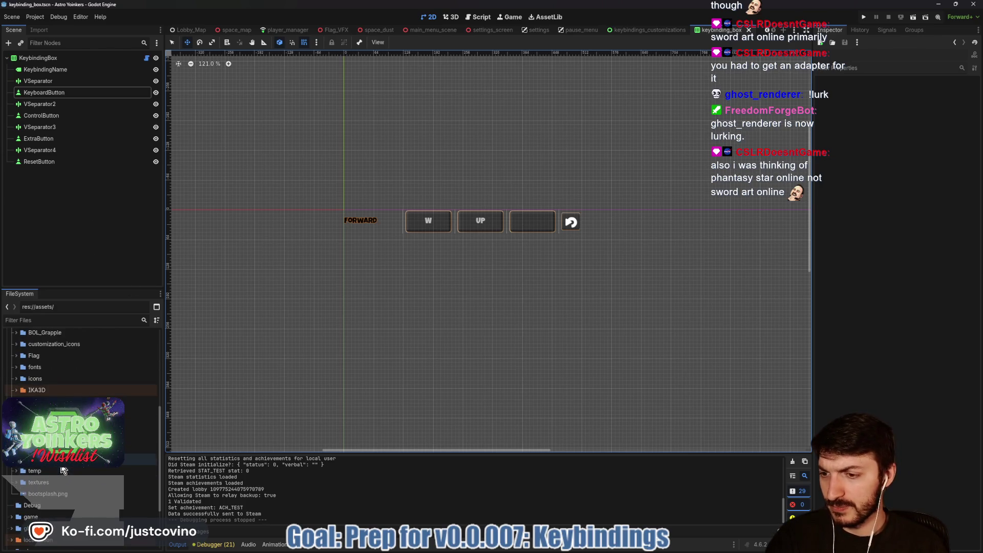
pyautogui.scroll(-3, 66, 468)
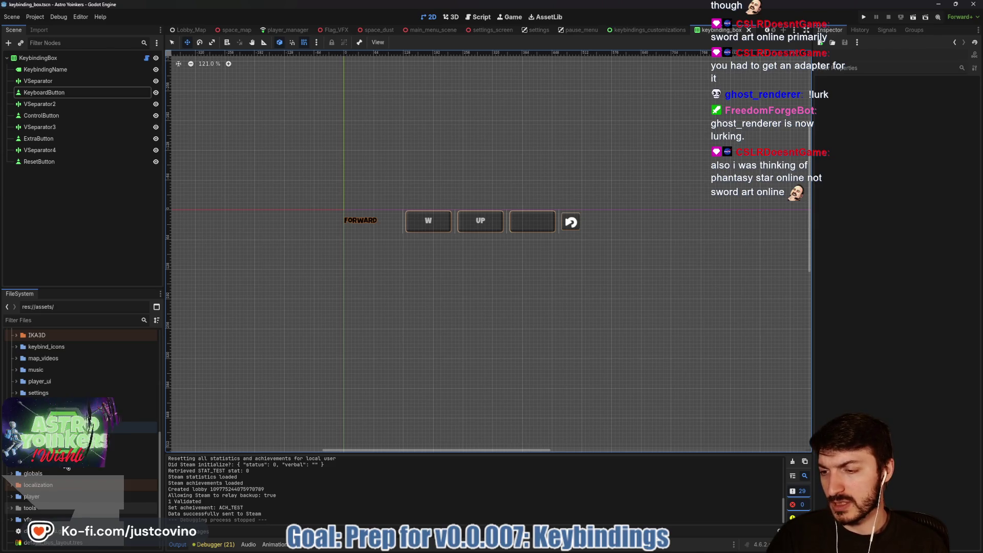
pyautogui.scroll(-2, 66, 468)
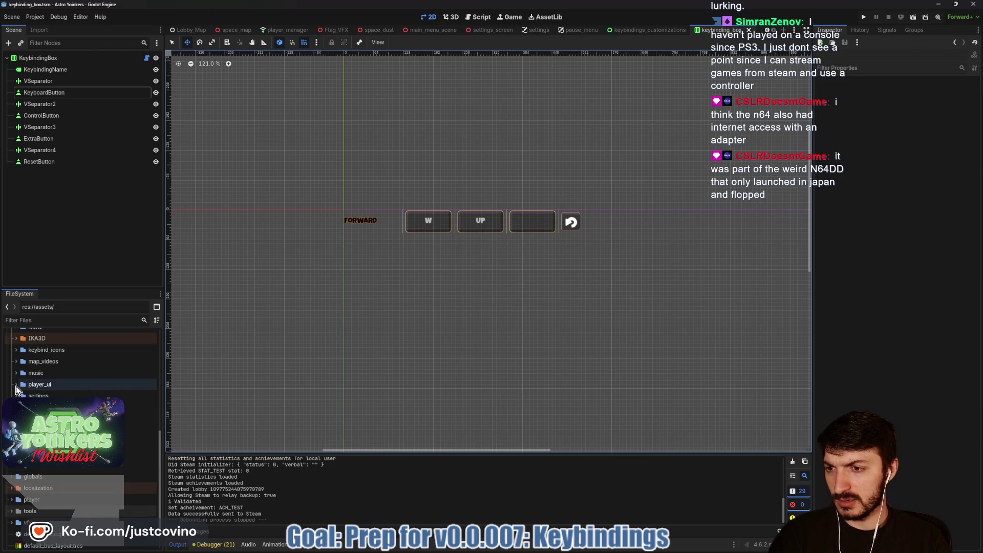
# Expand the temp, keybind_icons and Keyboard & Mouse folders in the FileSystem dock.
pyautogui.click(17, 392)
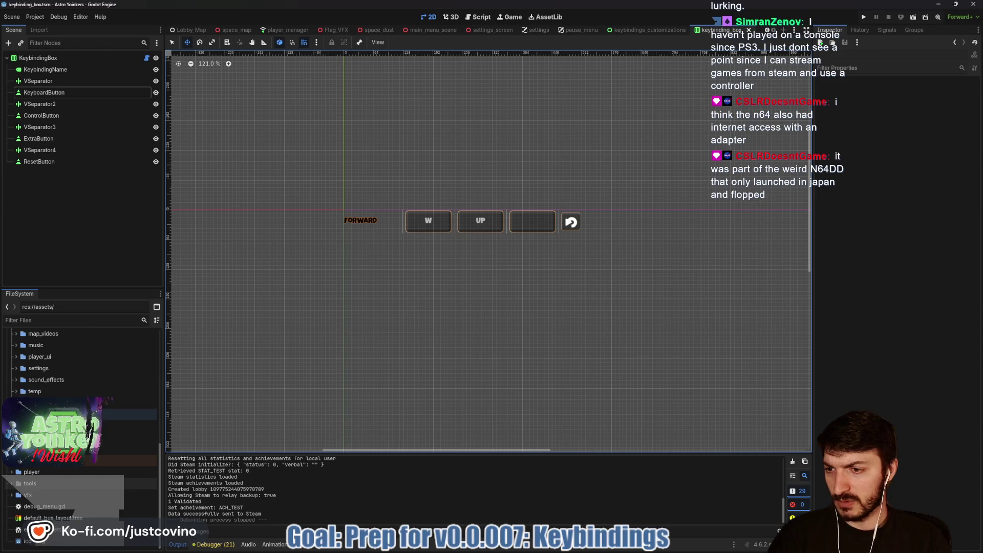
pyautogui.scroll(5, 18, 393)
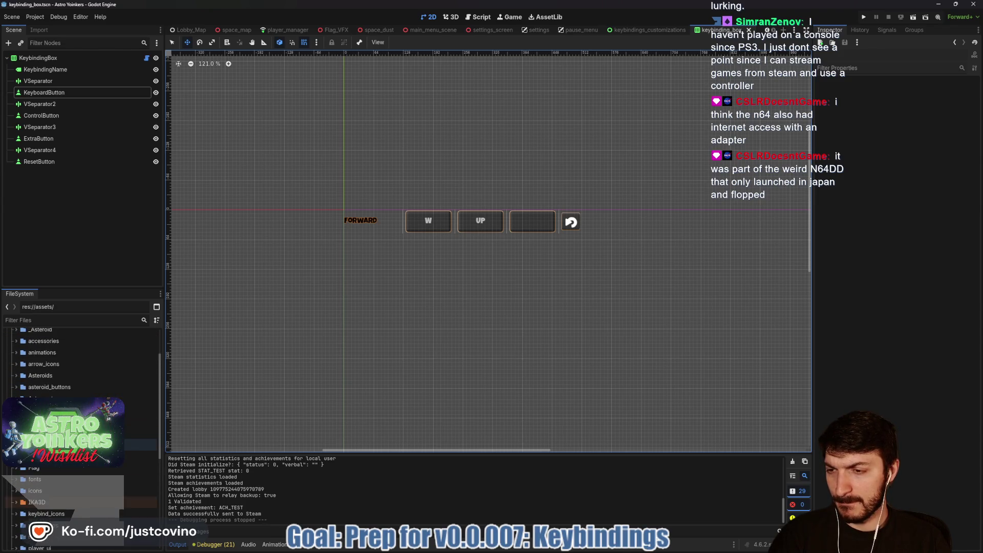
pyautogui.scroll(3, 18, 378)
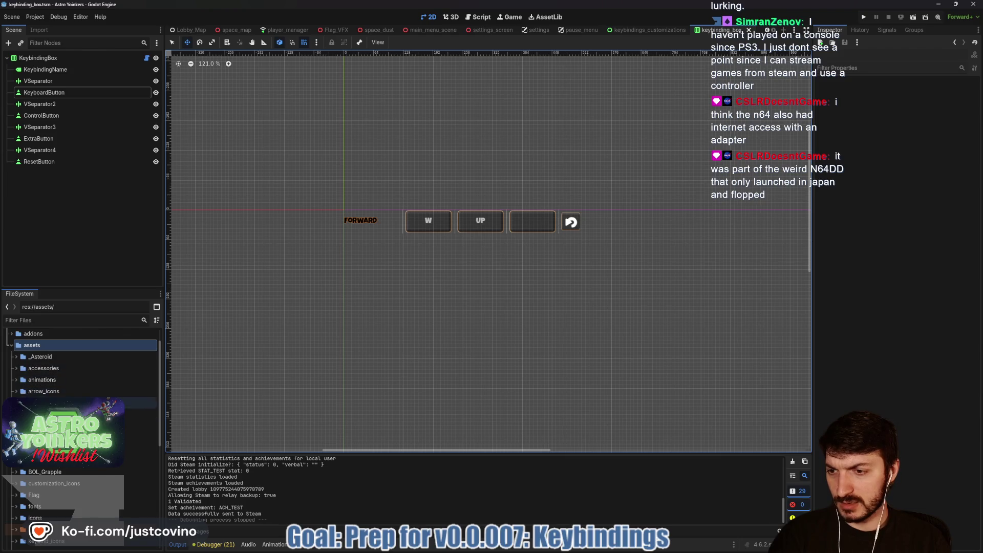
pyautogui.scroll(-3, 16, 353)
pyautogui.scroll(-3, 29, 472)
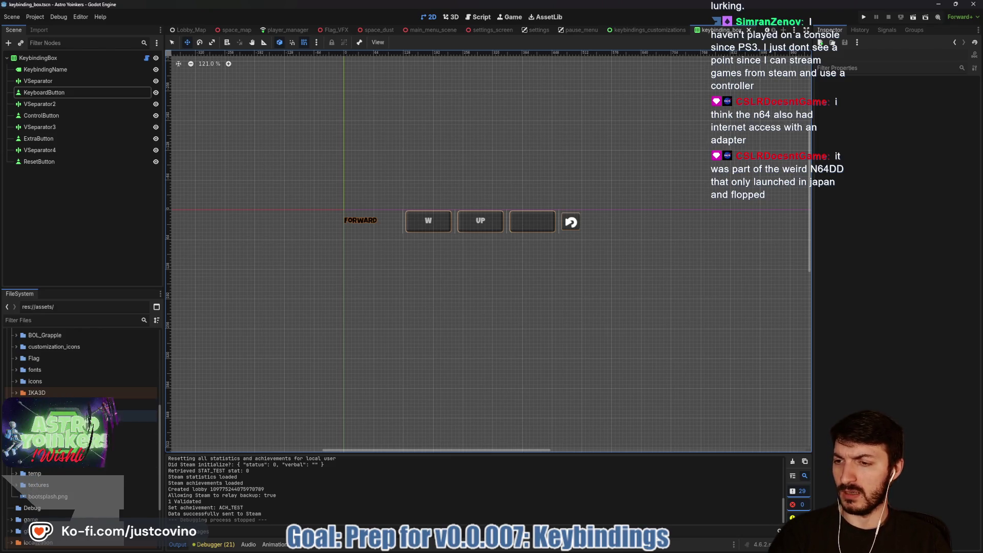
pyautogui.doubleClick(45, 404)
pyautogui.doubleClick(52, 415)
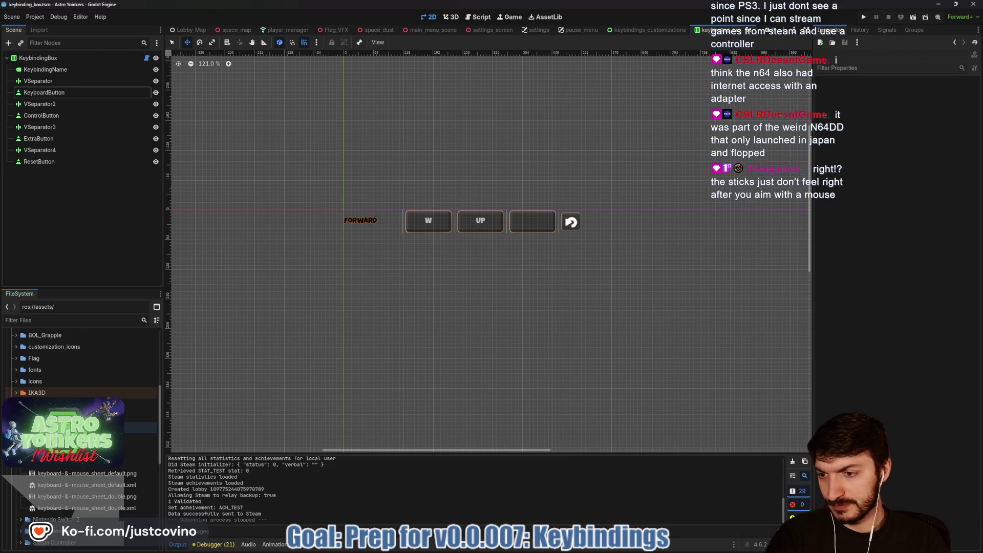
pyautogui.scroll(-2, 82, 410)
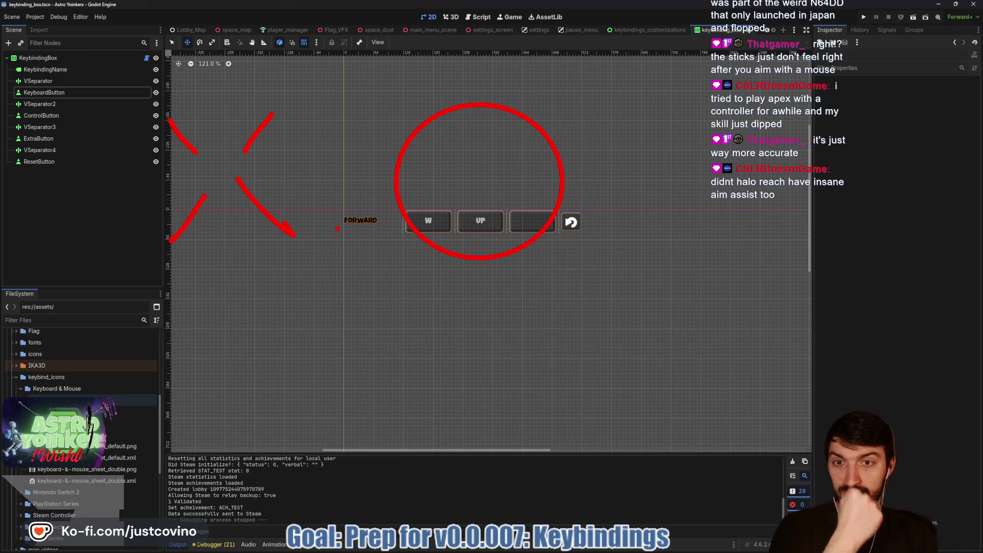
# Clear the on-screen sketch and expand a Keyboard & Mouse subfolder to list its icons.
pyautogui.press('Escape')
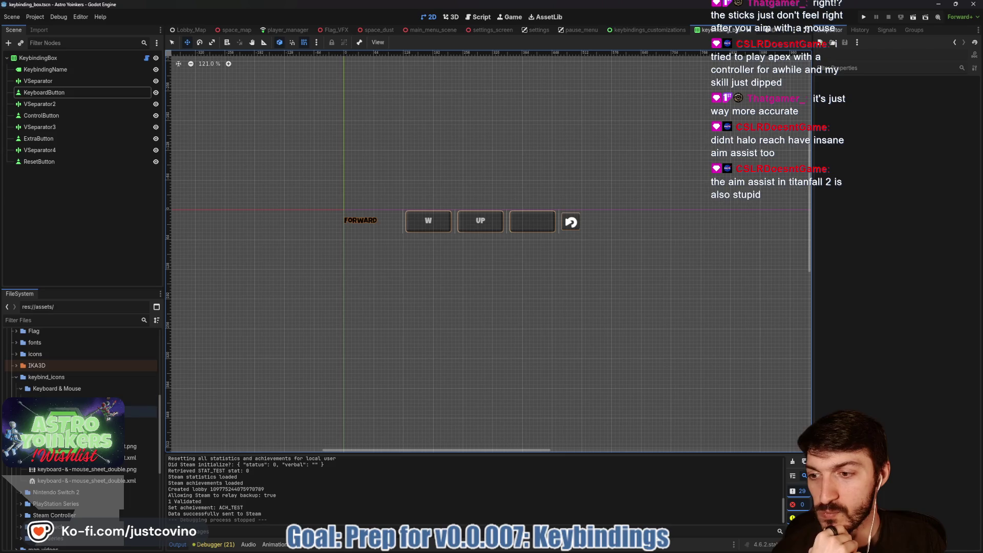
pyautogui.doubleClick(77, 411)
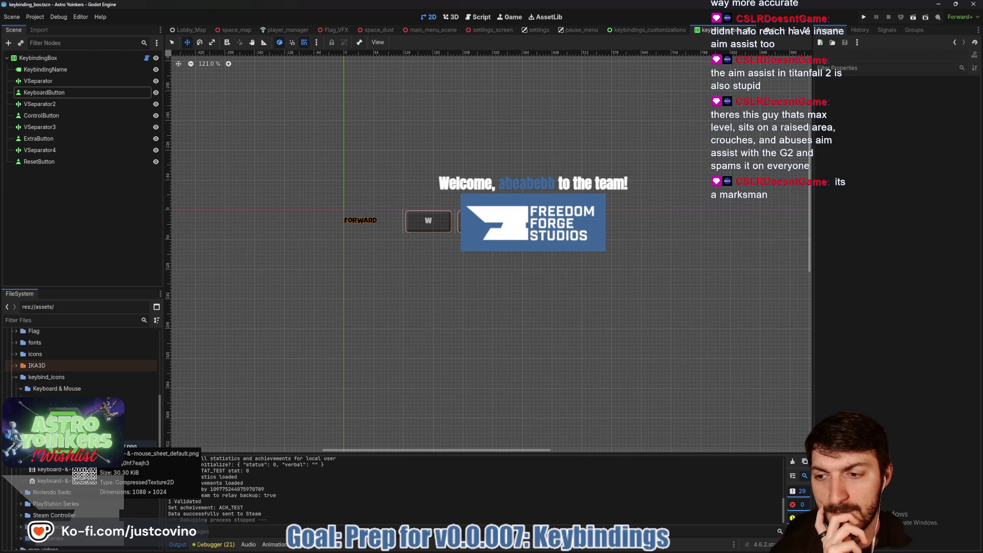
# Select keyboard-&-mouse_sheet_default.png and extend the selection to all four keyboard sheet files.
pyautogui.click(69, 445)
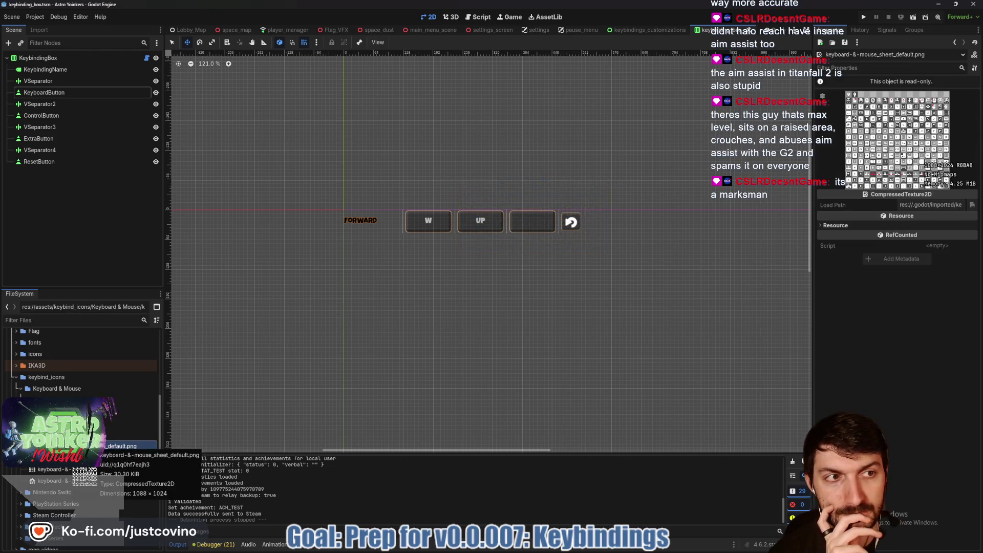
pyautogui.keyDown('shift'); pyautogui.click(55, 480); pyautogui.keyUp('shift')
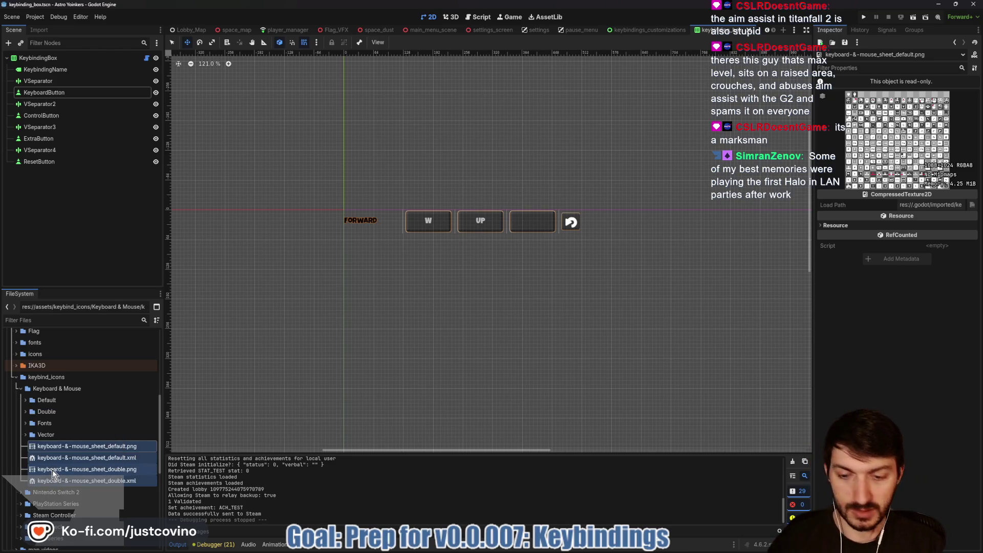
# Remove the four Keyboard & Mouse sheet files and collapse that folder.
pyautogui.press('Delete')
pyautogui.click(442, 315)
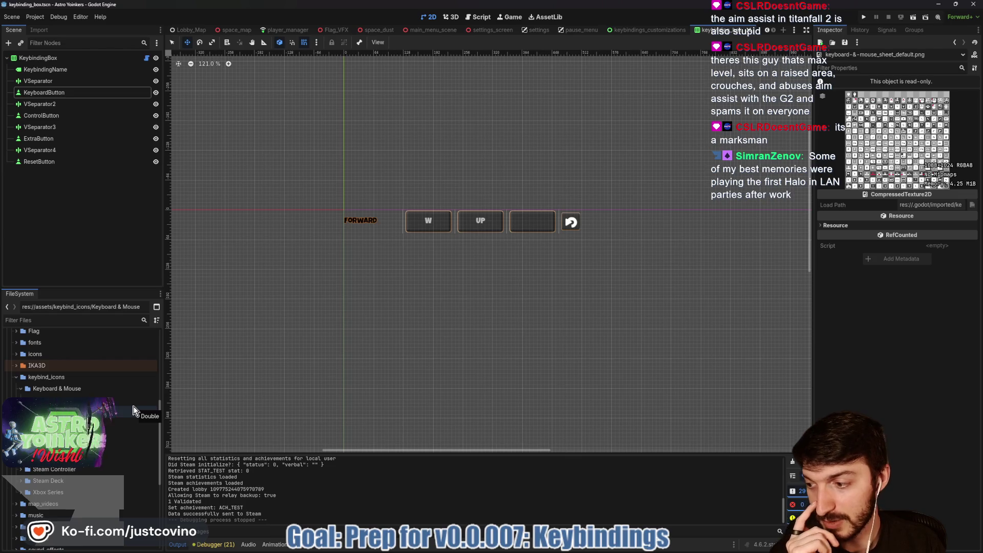
pyautogui.click(21, 391)
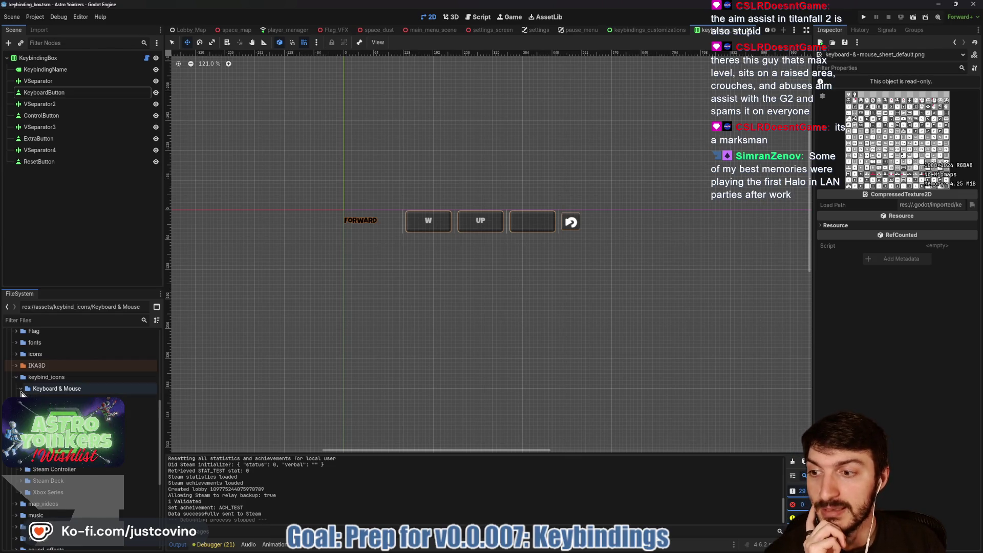
pyautogui.click(21, 400)
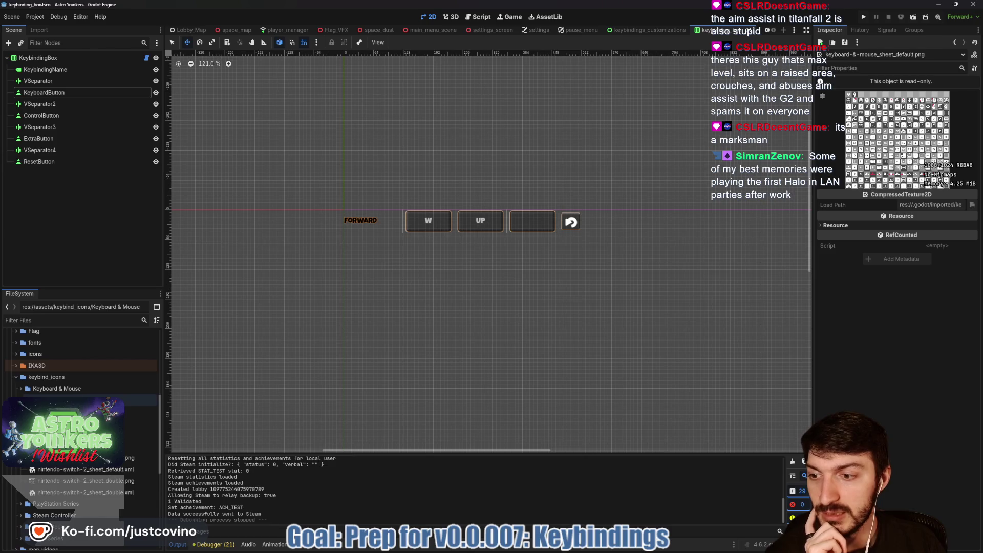
# Remove the four Nintendo Switch 2 sprite-sheet PNG and XML files.
pyautogui.click(82, 457)
pyautogui.keyDown('shift'); pyautogui.click(47, 493); pyautogui.keyUp('shift')
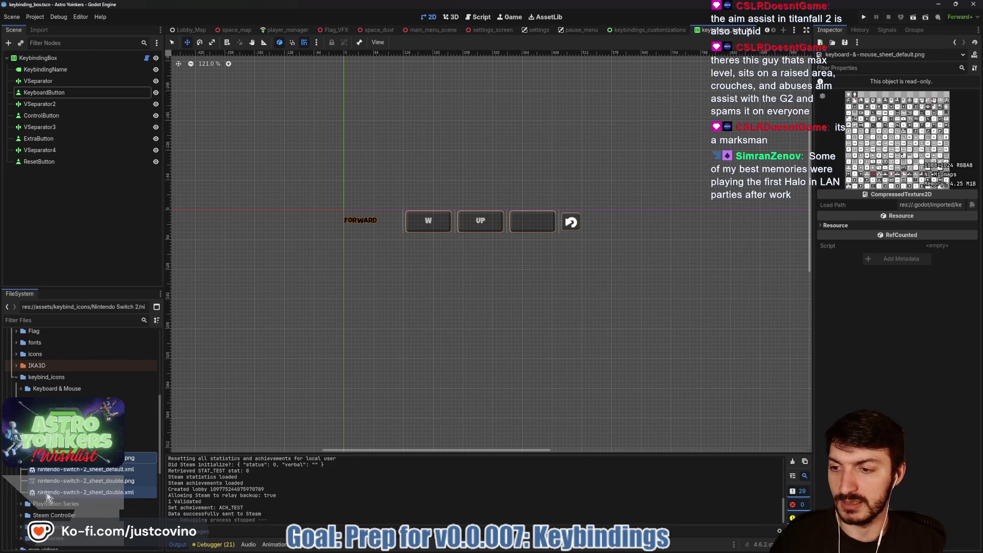
pyautogui.press('Delete')
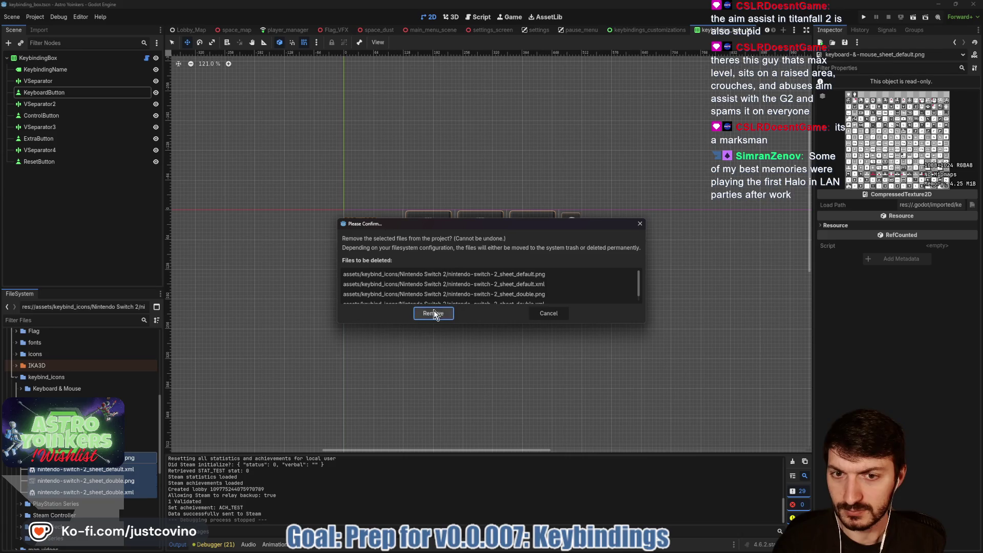
pyautogui.click(434, 313)
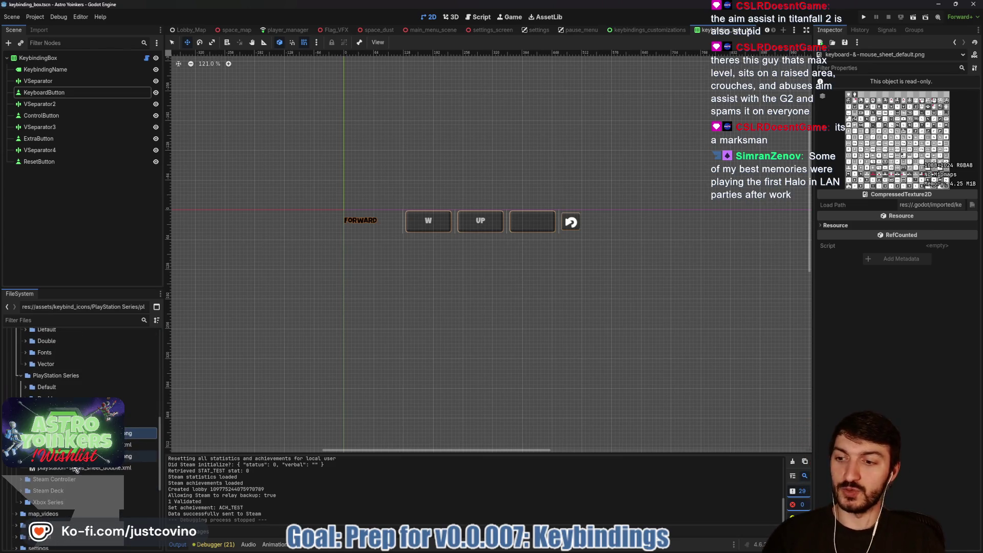
# Remove the four PlayStation Series sprite-sheet files.
pyautogui.keyDown('shift'); pyautogui.click(75, 468); pyautogui.keyUp('shift')
pyautogui.press('Delete')
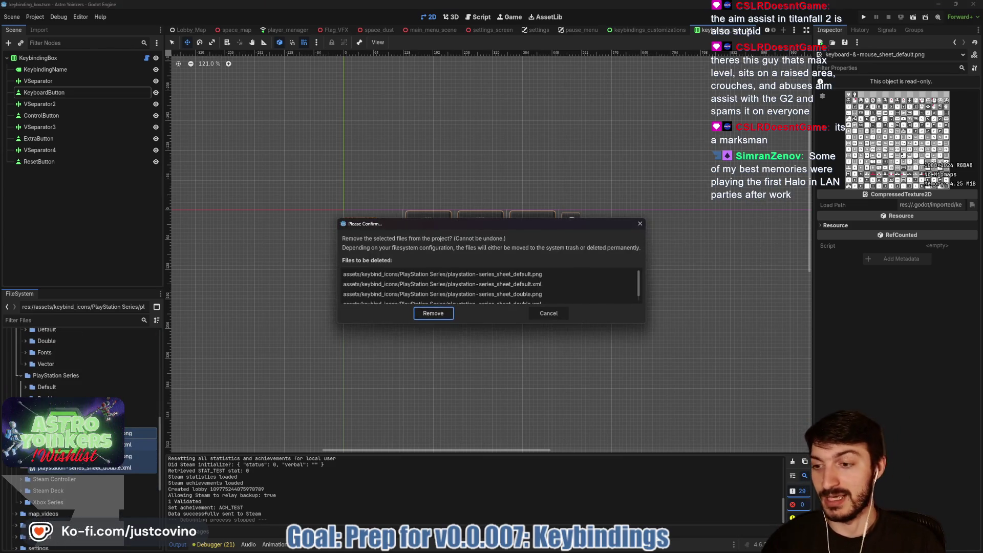
pyautogui.click(426, 321)
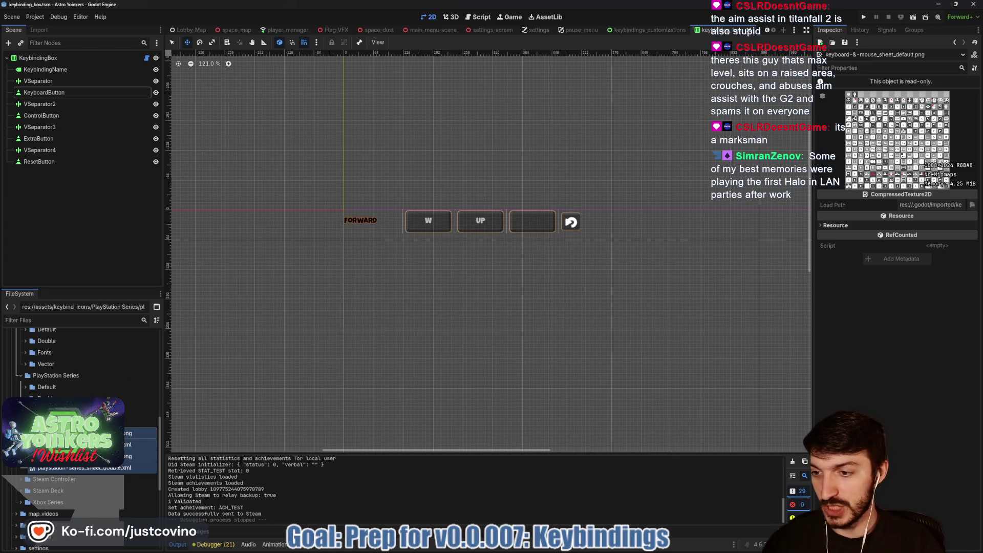
pyautogui.click(82, 490)
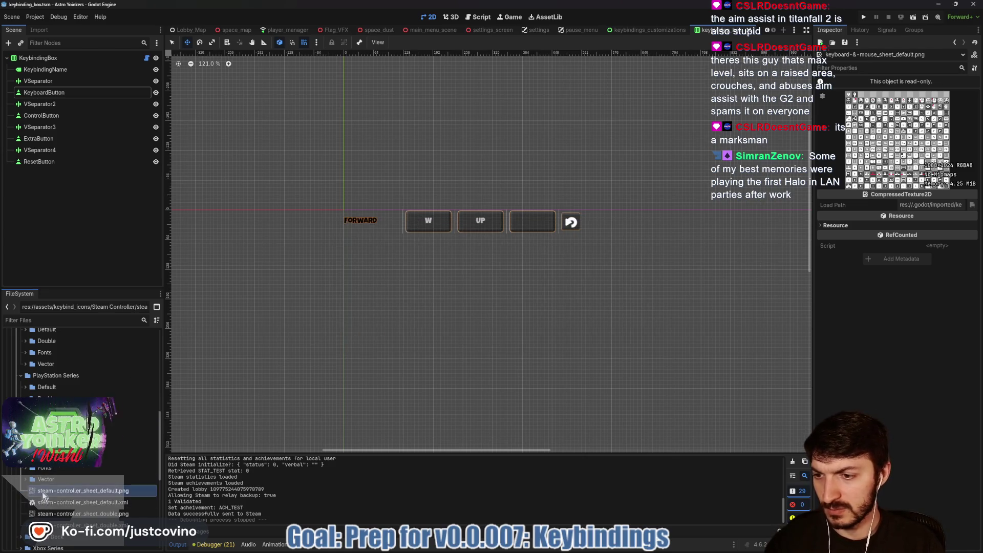
# Remove the Steam Controller and Steam Deck sprite-sheet files.
pyautogui.keyDown('shift'); pyautogui.click(53, 525); pyautogui.keyUp('shift')
pyautogui.press('Delete')
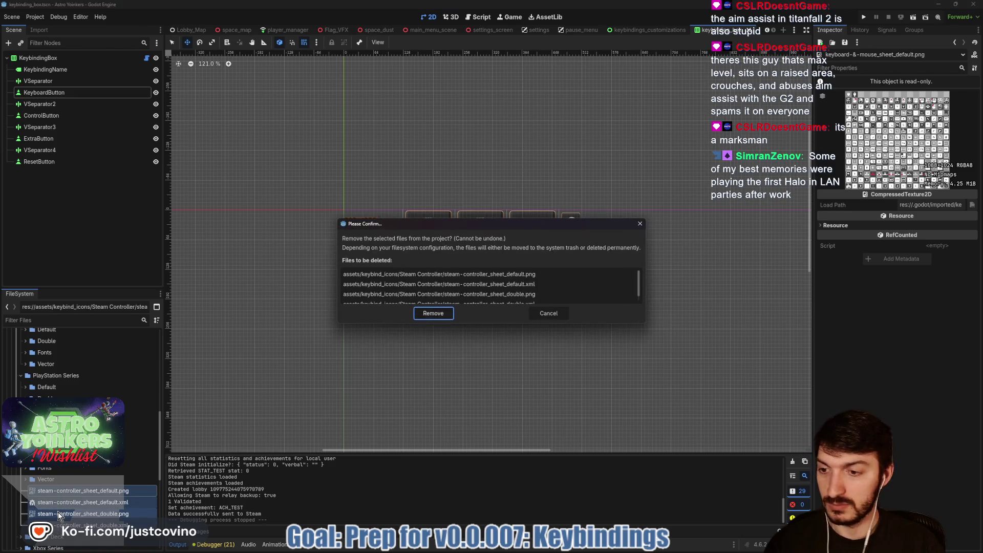
pyautogui.click(430, 314)
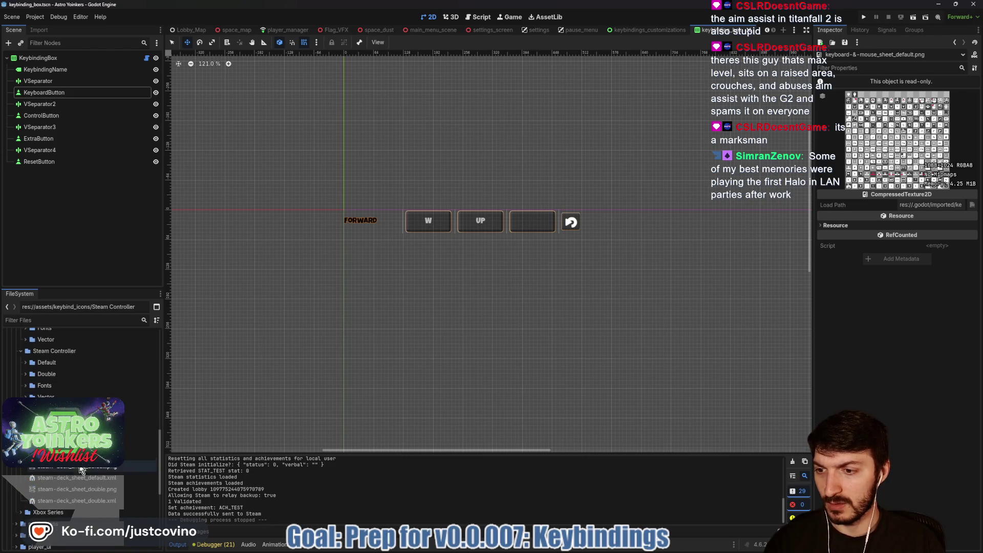
pyautogui.keyDown('shift'); pyautogui.click(77, 503); pyautogui.keyUp('shift')
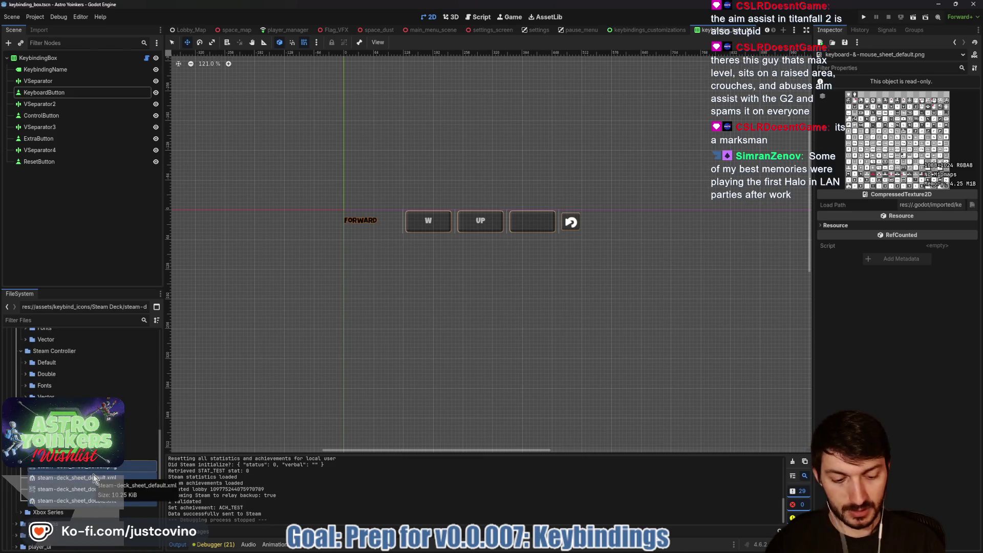
pyautogui.press('Delete')
pyautogui.click(452, 316)
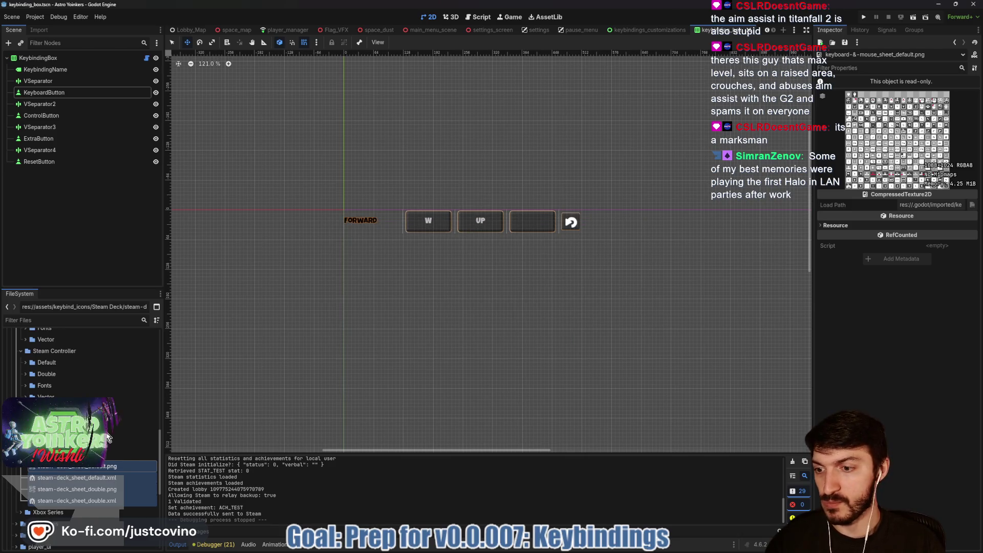
# Remove the Xbox Series sheet files and expand the Xbox Series Fonts folder.
pyautogui.scroll(-3, 77, 461)
pyautogui.click(77, 496)
pyautogui.keyDown('shift'); pyautogui.click(63, 519); pyautogui.keyUp('shift')
pyautogui.press('Delete')
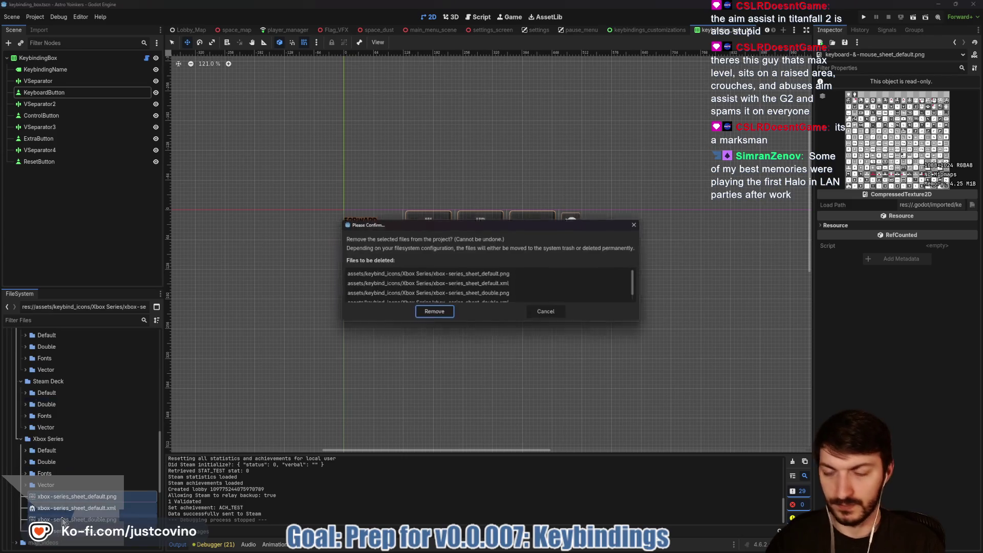
pyautogui.click(439, 316)
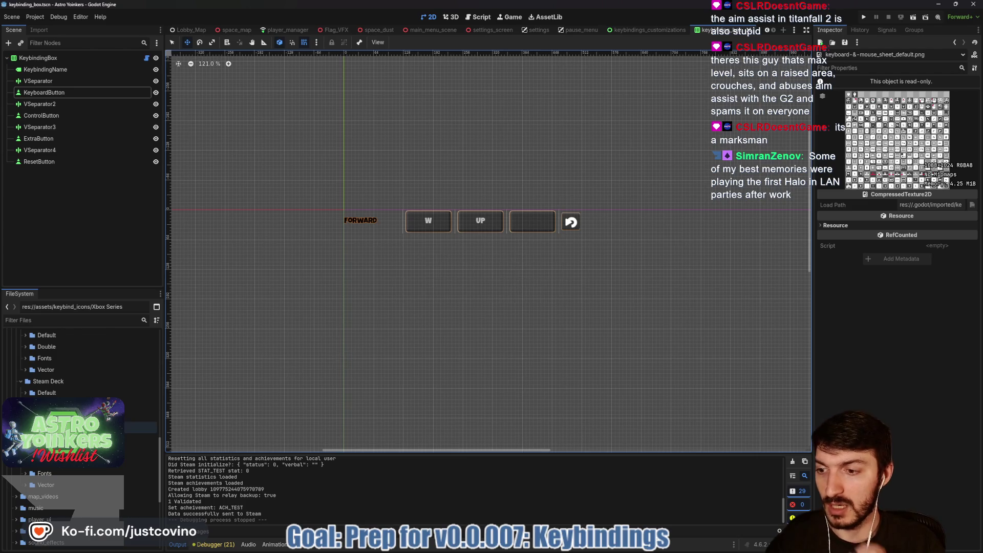
pyautogui.click(30, 475)
pyautogui.click(25, 476)
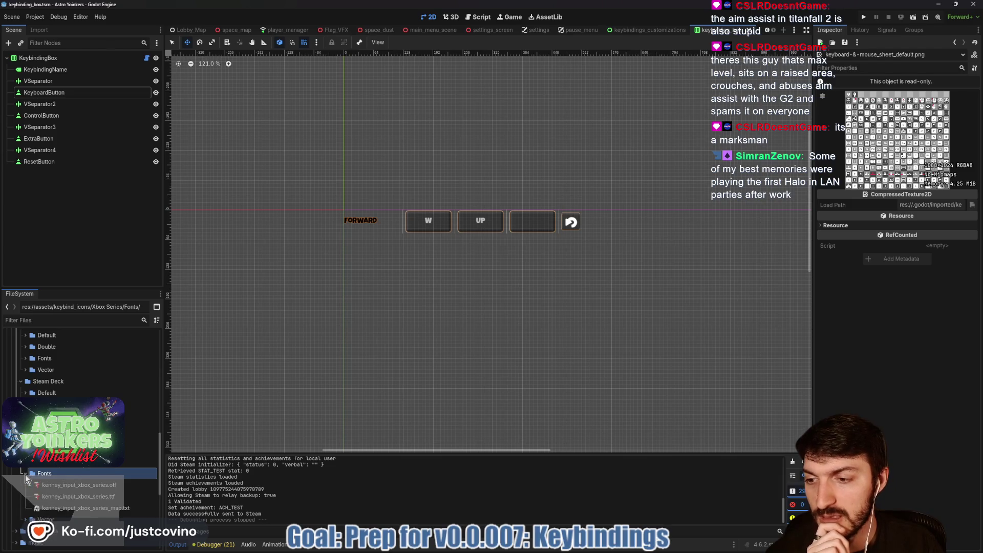
# Open kenney_input_xbox_series_map.txt, scroll its glyph codes, collapse Fonts, and close it with Ctrl+W.
pyautogui.doubleClick(89, 508)
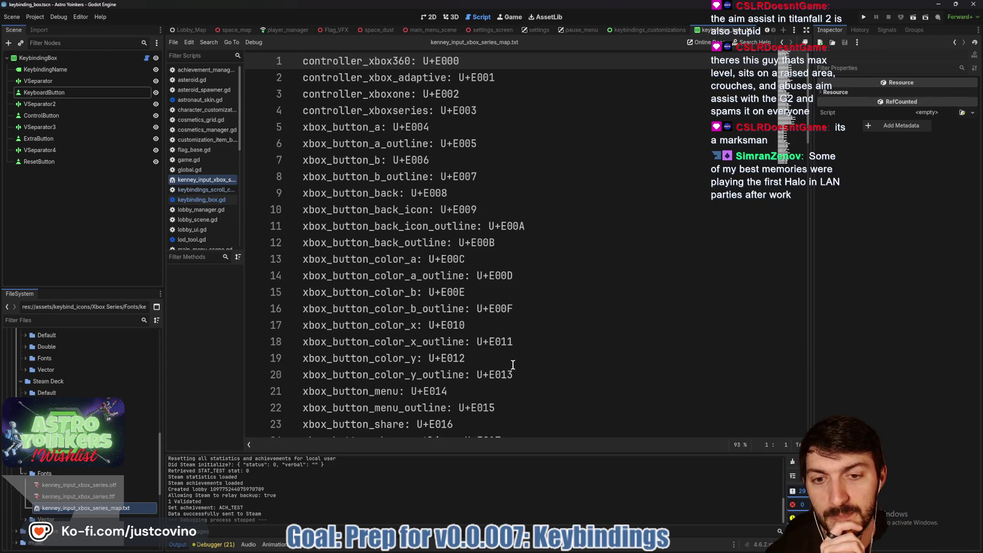
pyautogui.scroll(-7, 512, 365)
pyautogui.scroll(-5, 512, 364)
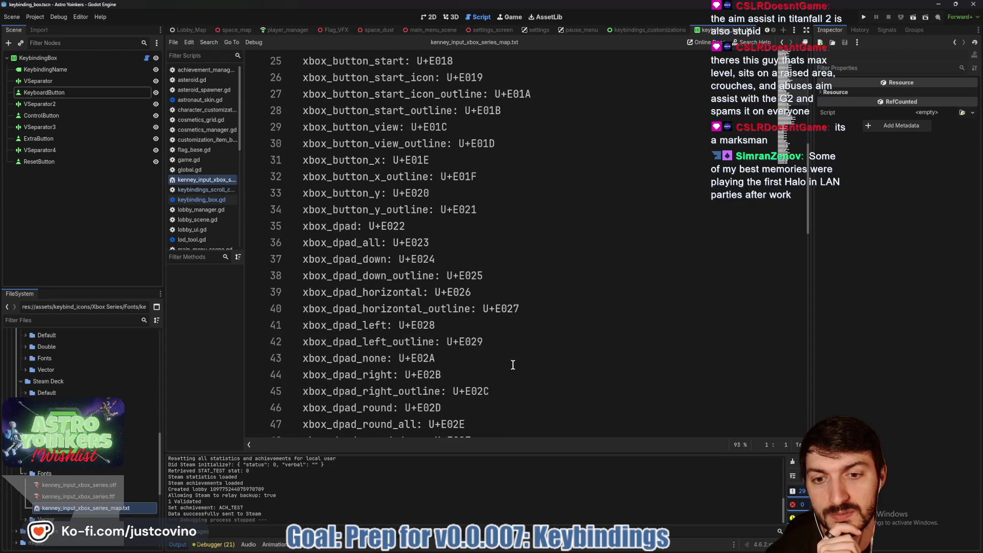
pyautogui.scroll(-8, 512, 365)
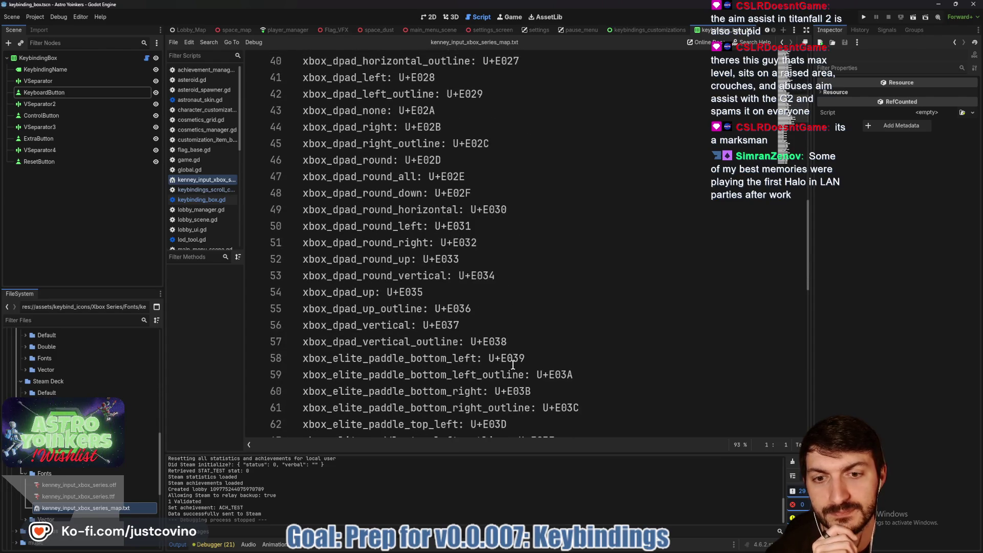
pyautogui.scroll(20, 513, 365)
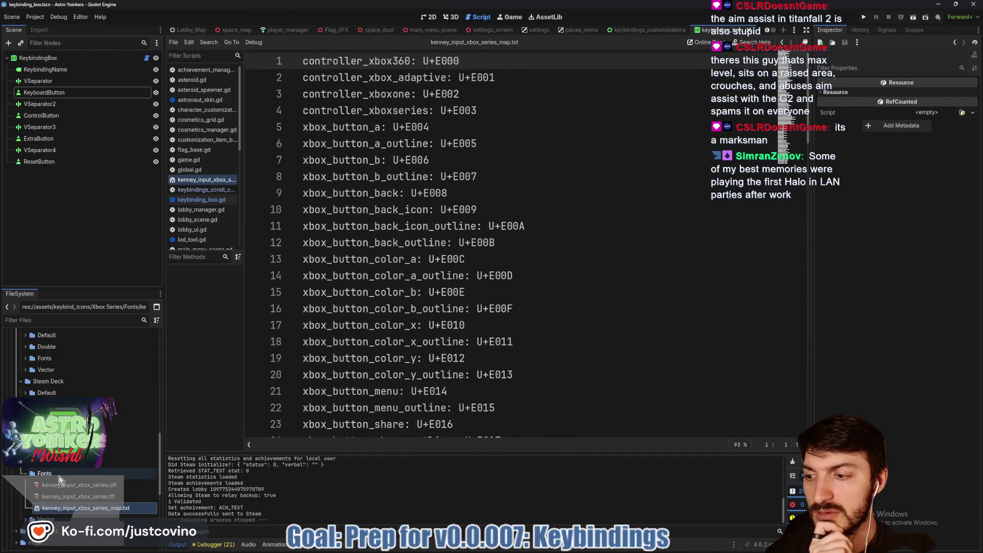
pyautogui.click(23, 474)
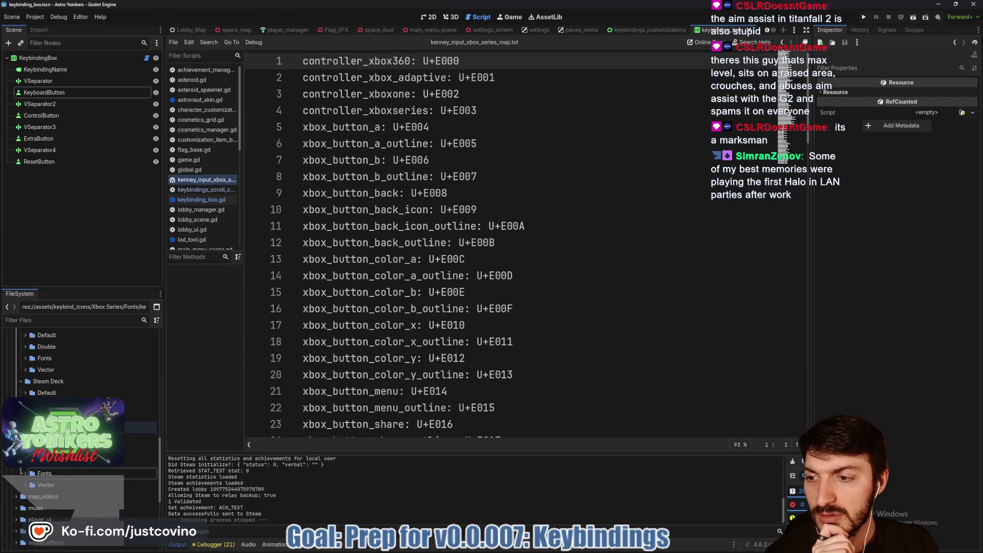
pyautogui.click(535, 260)
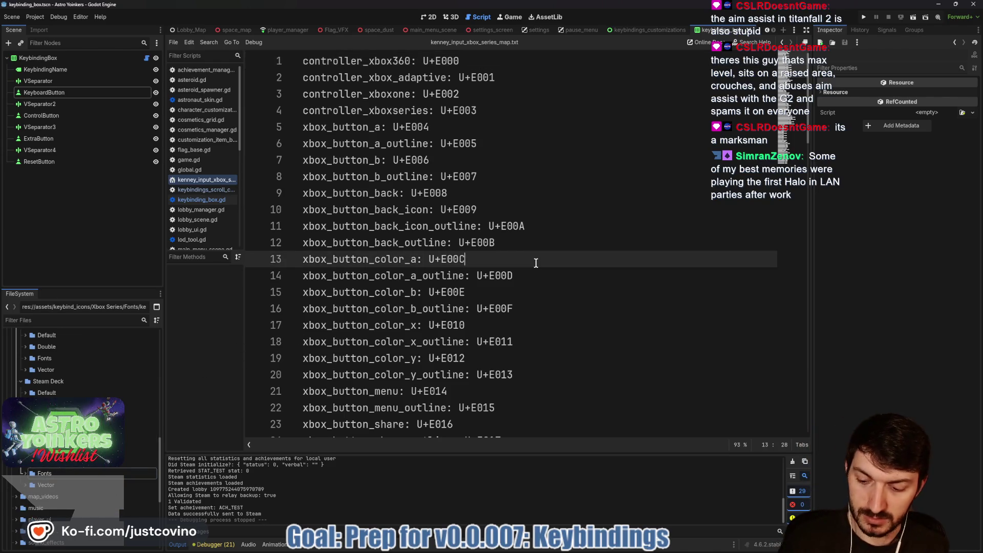
pyautogui.hotkey('ctrl', 'w')
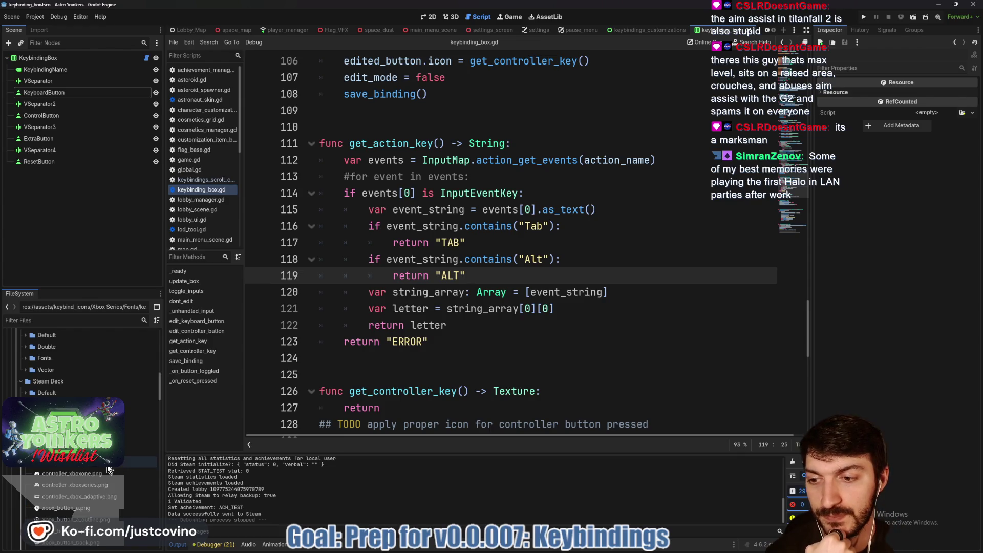
# Scroll through the Xbox Series icon files, then bring File Explorer on keybind_icons forward.
pyautogui.scroll(-3, 109, 470)
pyautogui.scroll(-2, 128, 448)
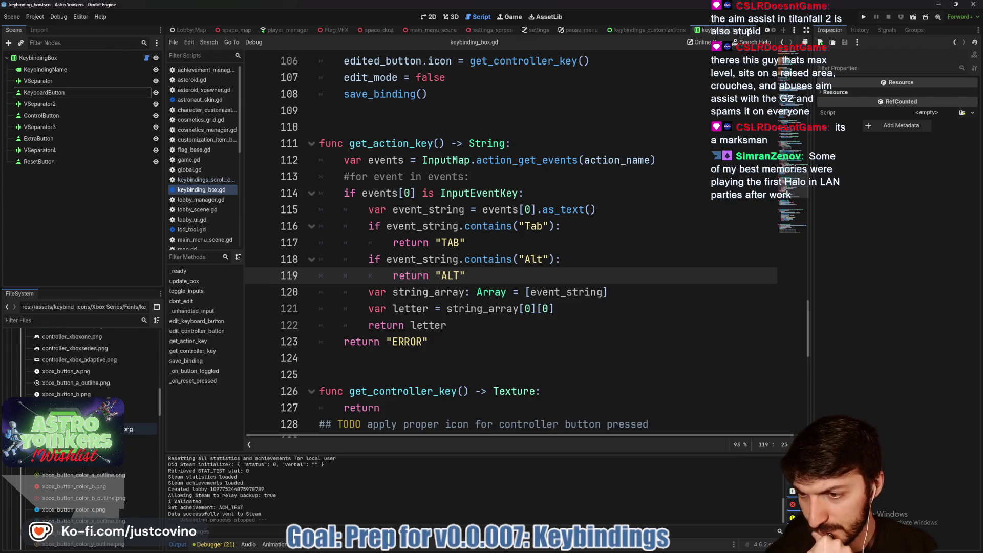
pyautogui.scroll(-2, 97, 450)
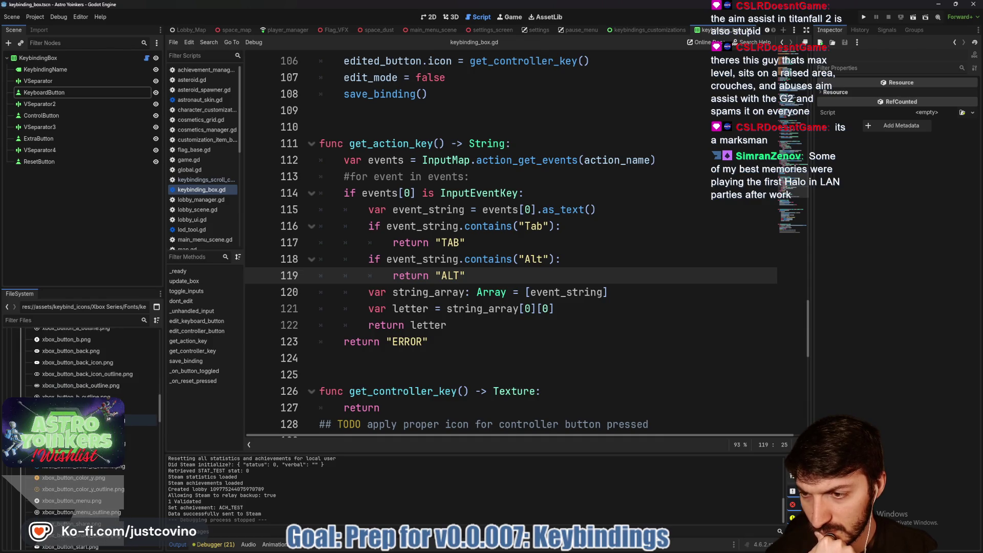
pyautogui.scroll(2, 128, 440)
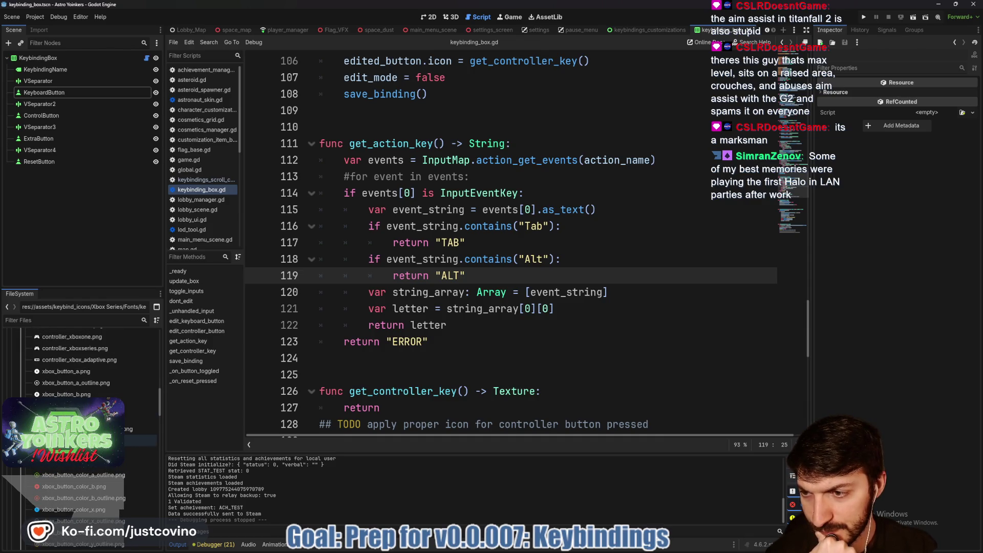
pyautogui.scroll(-2, 97, 412)
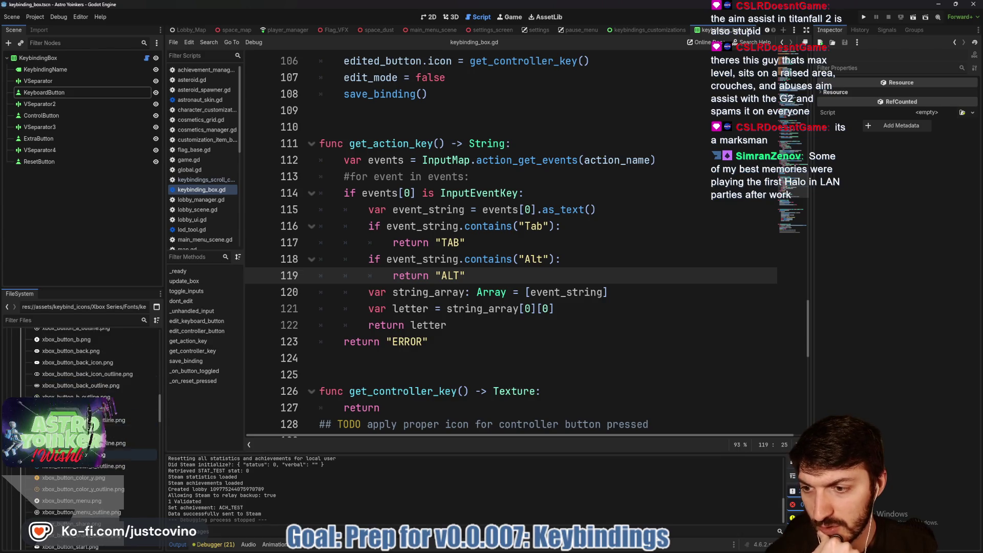
pyautogui.scroll(3, 119, 340)
pyautogui.moveTo(513, 549)
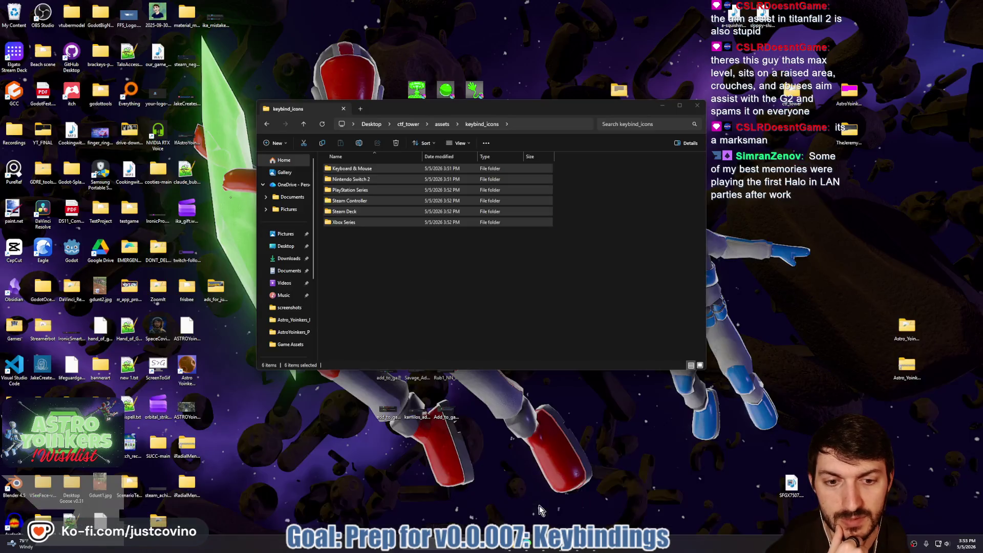
pyautogui.click(539, 505)
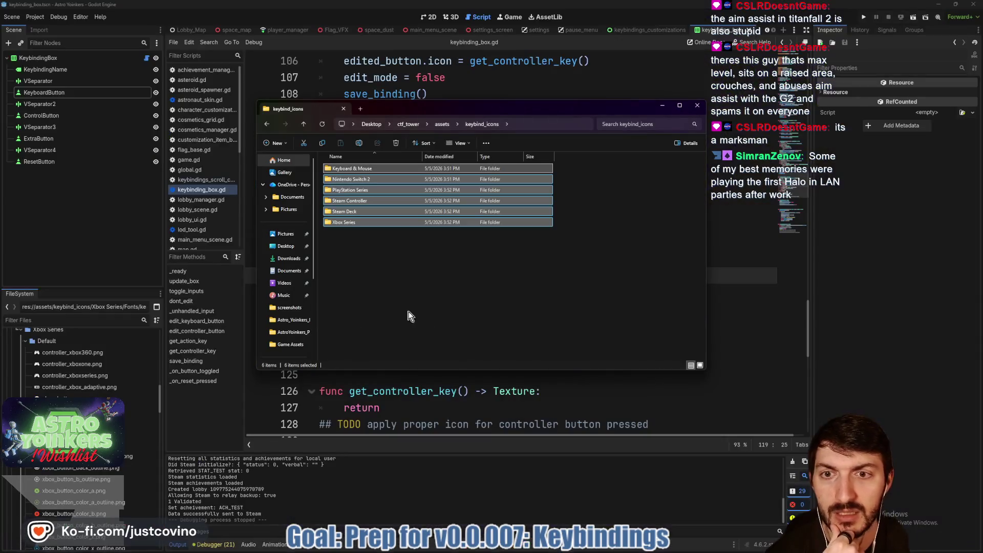
# Open Keyboard & Mouse > Default in Explorer and switch to Medium icons view.
pyautogui.click(469, 290)
pyautogui.doubleClick(374, 168)
pyautogui.doubleClick(373, 168)
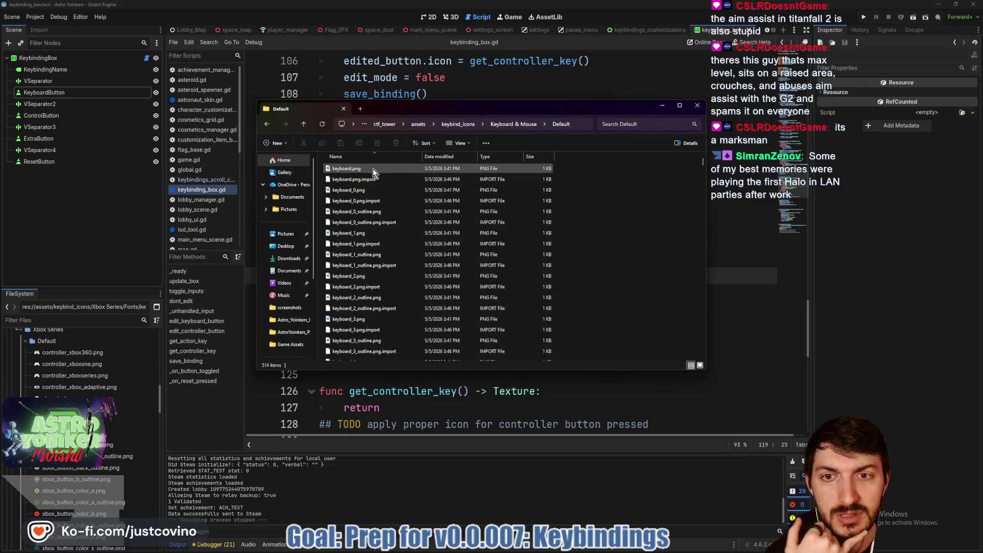
pyautogui.click(458, 143)
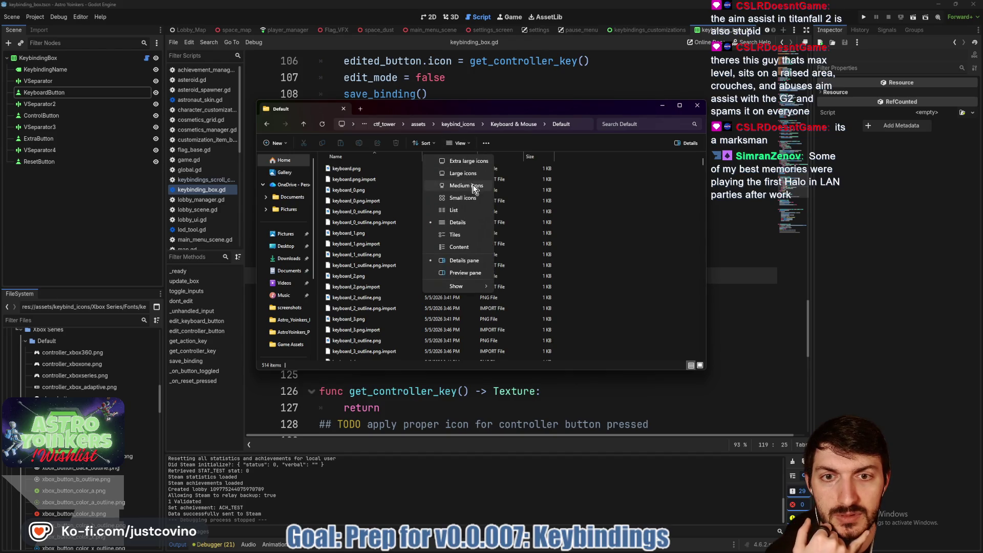
pyautogui.click(474, 187)
# Move and enlarge the Explorer window, then select keyboard_3_outline.png.
pyautogui.moveTo(546, 108); pyautogui.dragTo(437, 87)
pyautogui.moveTo(599, 349)
pyautogui.mouseDown()
pyautogui.moveTo(634, 399)
pyautogui.moveTo(904, 501)
pyautogui.mouseUp()
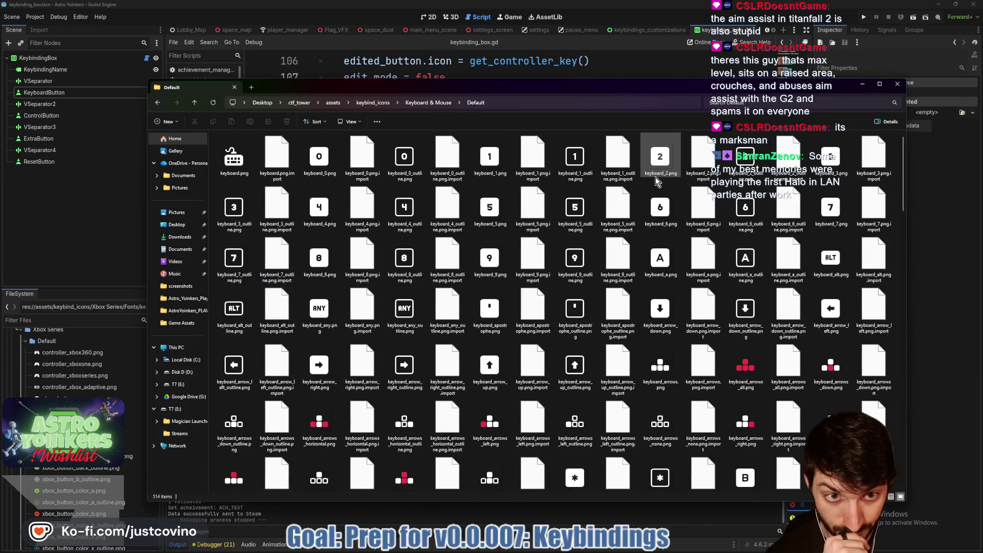
pyautogui.moveTo(570, 86); pyautogui.dragTo(538, 56)
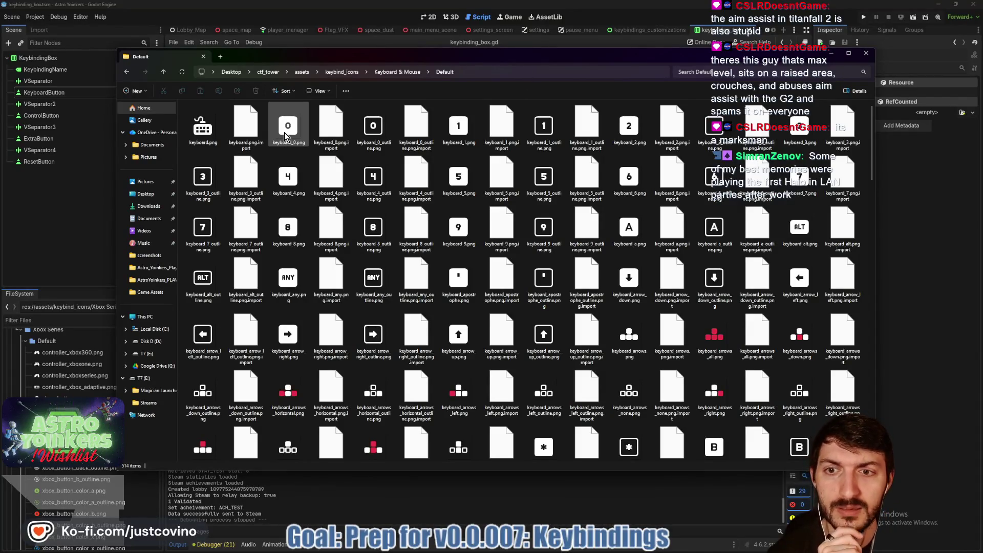
pyautogui.click(203, 179)
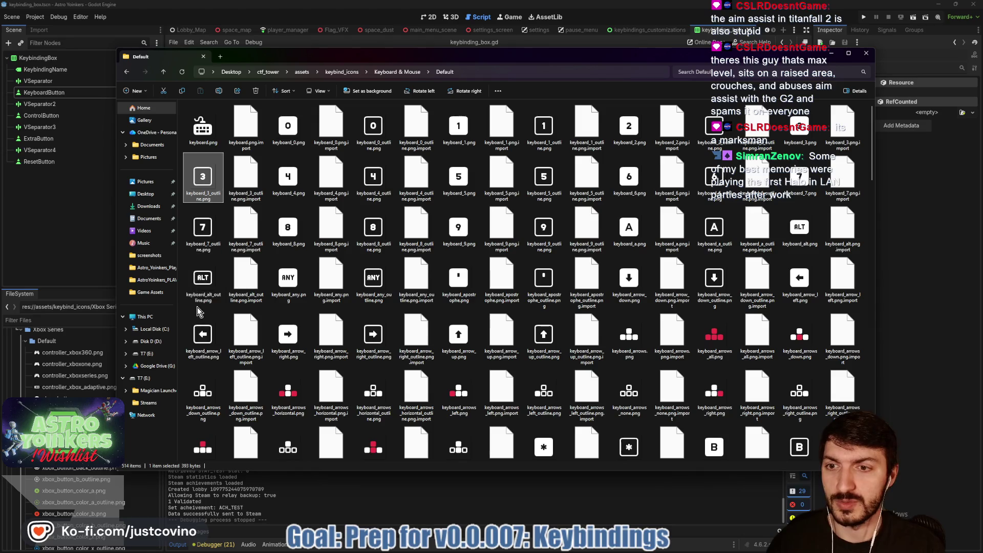
# Add the 7, alt and left-arrow outline icons, undoing an accidental copy-paste duplicate.
pyautogui.keyDown('ctrl'); pyautogui.click(202, 336); pyautogui.keyUp('ctrl')
pyautogui.keyDown('ctrl'); pyautogui.click(203, 279); pyautogui.keyUp('ctrl')
pyautogui.keyDown('ctrl'); pyautogui.click(197, 229); pyautogui.keyUp('ctrl')
pyautogui.hotkey('ctrl', 'c')
pyautogui.hotkey('ctrl', 'v')
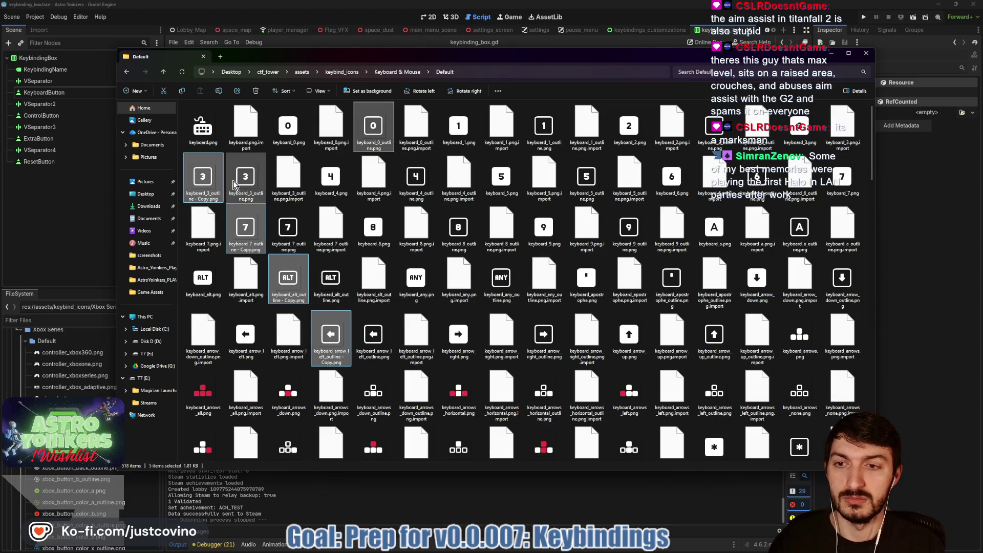
pyautogui.hotkey('ctrl', 'z')
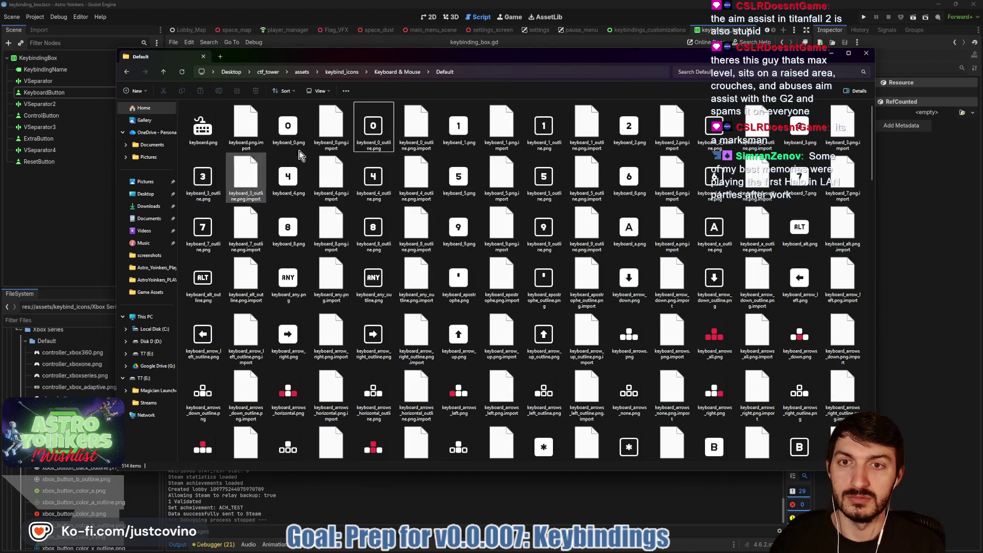
# Select the 0, 4, 8, any, right-arrow, 3, 7 and alt outline icons.
pyautogui.click(373, 128)
pyautogui.keyDown('ctrl'); pyautogui.click(374, 179); pyautogui.keyUp('ctrl')
pyautogui.keyDown('ctrl'); pyautogui.click(374, 229); pyautogui.keyUp('ctrl')
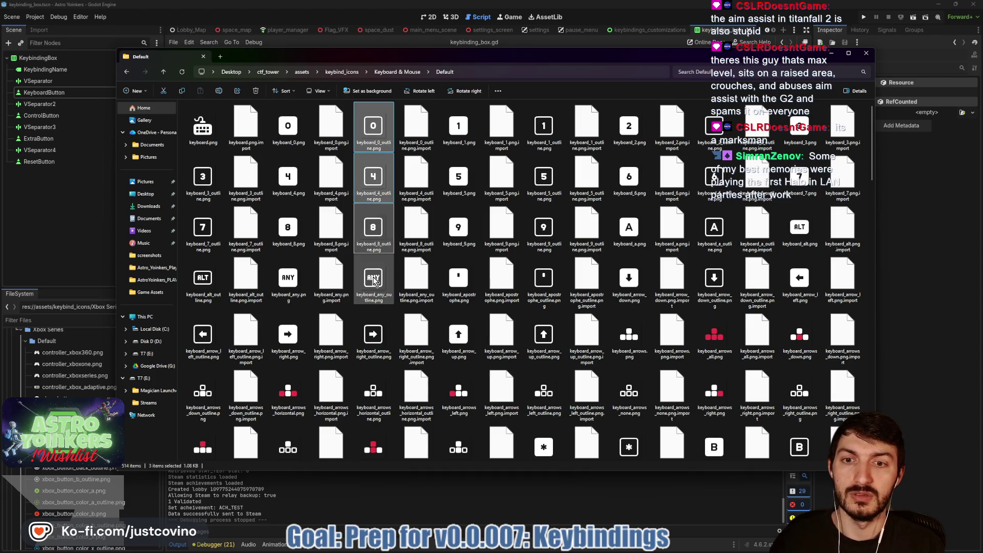
pyautogui.keyDown('ctrl'); pyautogui.click(373, 279); pyautogui.keyUp('ctrl')
pyautogui.keyDown('ctrl'); pyautogui.click(374, 335); pyautogui.keyUp('ctrl')
pyautogui.keyDown('ctrl'); pyautogui.click(202, 176); pyautogui.keyUp('ctrl')
pyautogui.keyDown('ctrl'); pyautogui.click(199, 230); pyautogui.keyUp('ctrl')
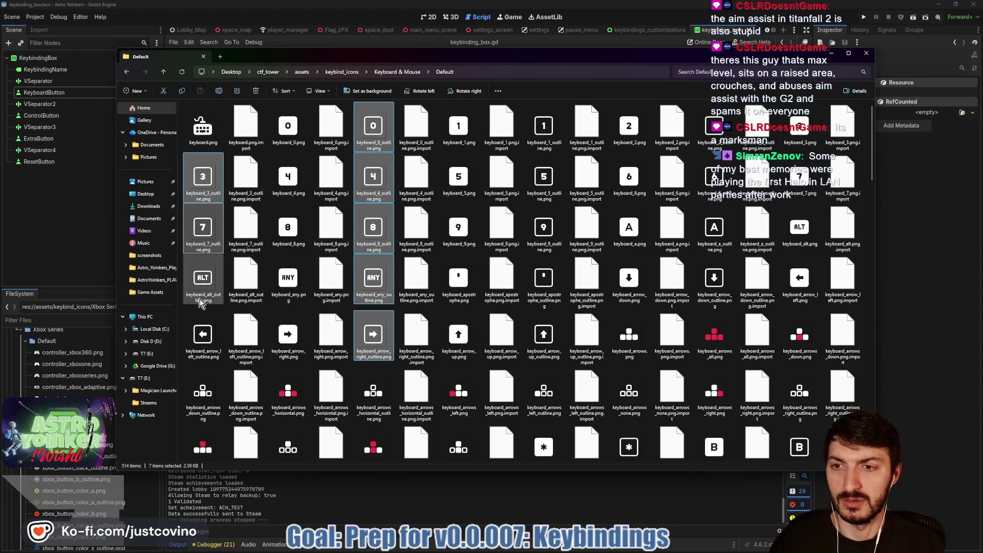
pyautogui.keyDown('ctrl'); pyautogui.click(203, 281); pyautogui.keyUp('ctrl')
# Add the 1, 5, 9, apostrophe, up-arrow, down-arrow, a and 6 outline icons.
pyautogui.keyDown('ctrl'); pyautogui.click(544, 128); pyautogui.keyUp('ctrl')
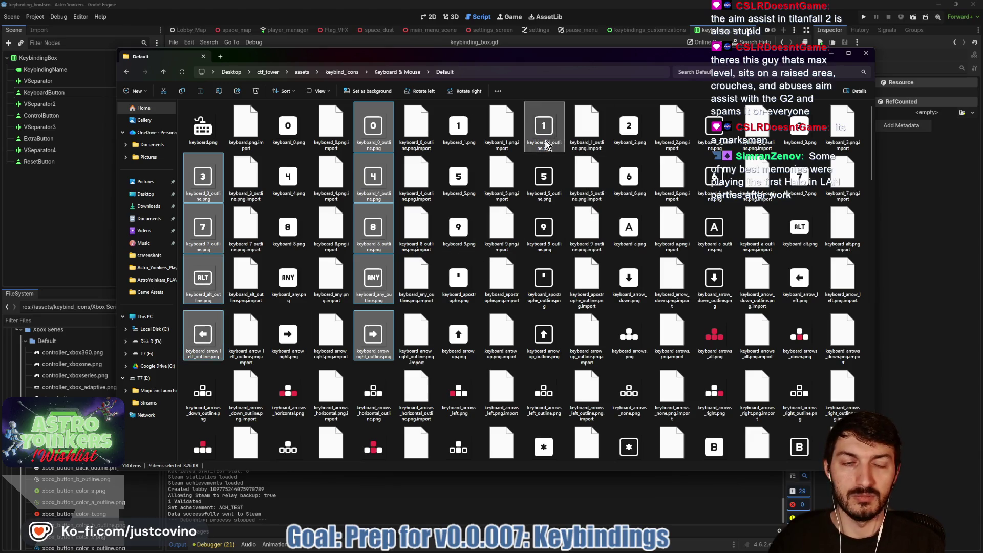
pyautogui.keyDown('ctrl'); pyautogui.click(543, 179); pyautogui.keyUp('ctrl')
pyautogui.keyDown('ctrl'); pyautogui.click(544, 229); pyautogui.keyUp('ctrl')
pyautogui.keyDown('ctrl'); pyautogui.click(538, 285); pyautogui.keyUp('ctrl')
pyautogui.keyDown('ctrl'); pyautogui.click(544, 336); pyautogui.keyUp('ctrl')
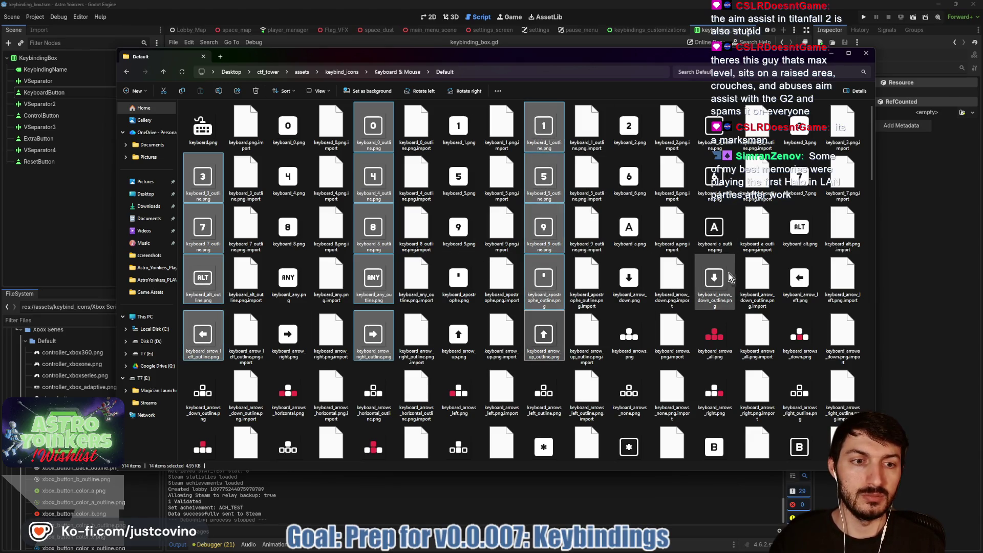
pyautogui.keyDown('ctrl'); pyautogui.click(715, 279); pyautogui.keyUp('ctrl')
pyautogui.keyDown('ctrl'); pyautogui.click(714, 229); pyautogui.keyUp('ctrl')
pyautogui.keyDown('ctrl'); pyautogui.click(714, 176); pyautogui.keyUp('ctrl')
pyautogui.keyDown('ctrl'); pyautogui.click(714, 128); pyautogui.keyUp('ctrl')
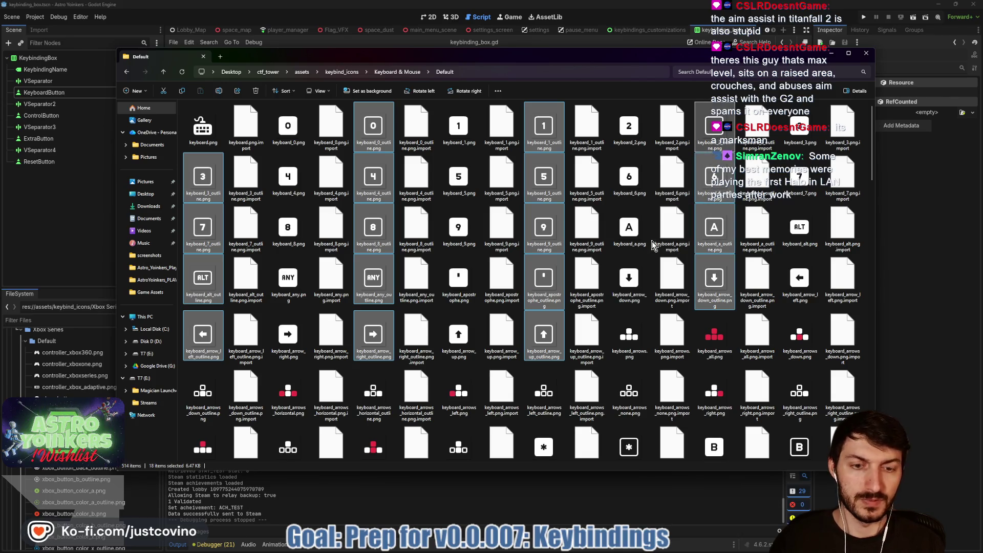
# Add the asterisk, backspace, b and bracket-close outline icons to the selection.
pyautogui.scroll(-5, 650, 251)
pyautogui.scroll(5, 649, 254)
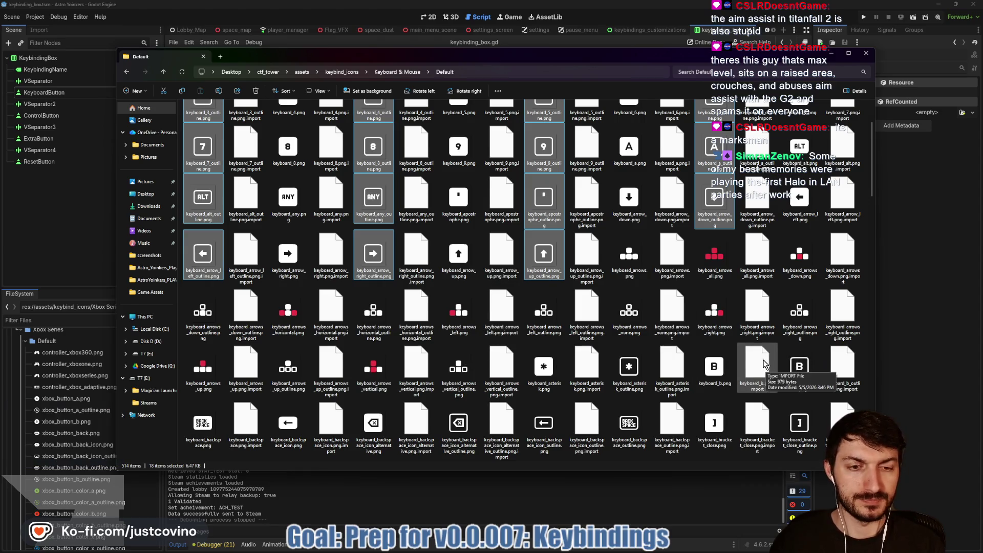
pyautogui.scroll(-2, 643, 320)
pyautogui.keyDown('ctrl'); pyautogui.click(631, 254); pyautogui.keyUp('ctrl')
pyautogui.keyDown('ctrl'); pyautogui.click(631, 310); pyautogui.keyUp('ctrl')
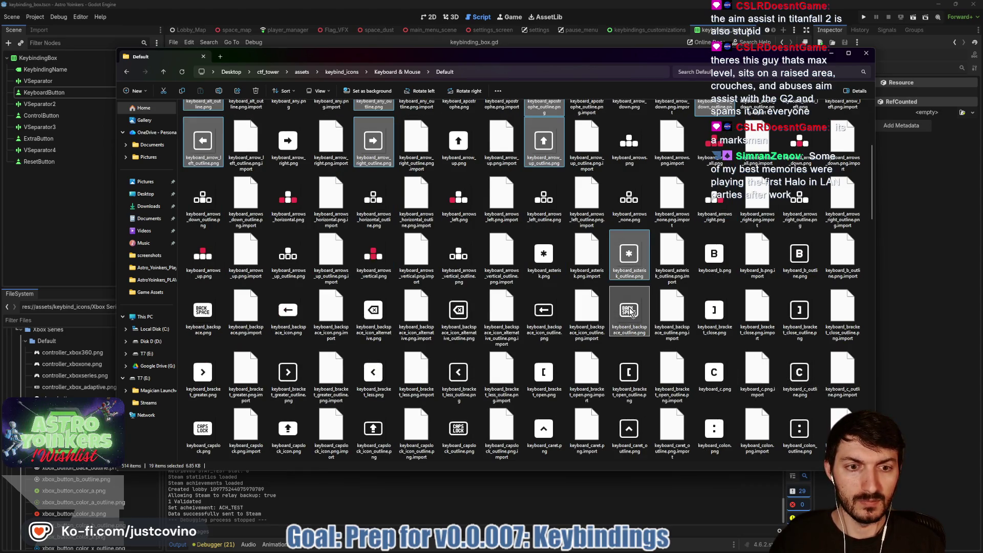
pyautogui.keyDown('ctrl'); pyautogui.click(799, 254); pyautogui.keyUp('ctrl')
pyautogui.keyDown('ctrl'); pyautogui.click(799, 311); pyautogui.keyUp('ctrl')
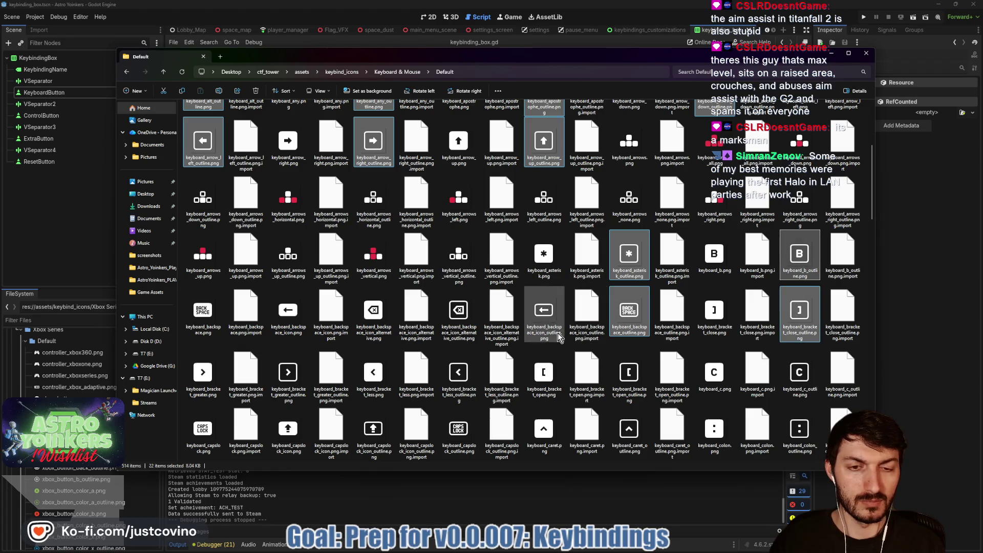
pyautogui.keyDown('ctrl'); pyautogui.click(543, 311); pyautogui.keyUp('ctrl')
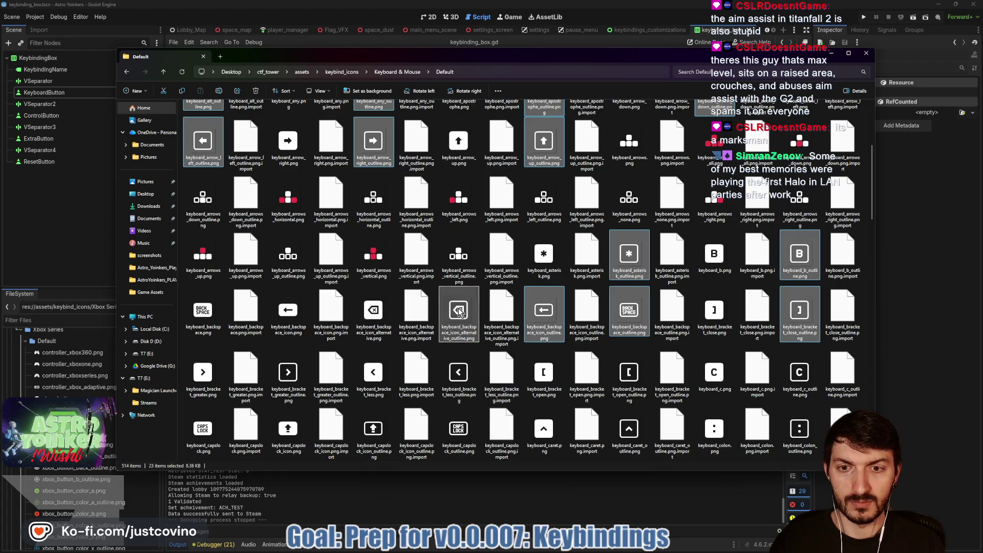
pyautogui.keyDown('ctrl'); pyautogui.click(458, 311); pyautogui.keyUp('ctrl')
# Add the bracket, capslock, caret, c and colon outline icons to the selection.
pyautogui.keyDown('ctrl'); pyautogui.click(456, 371); pyautogui.keyUp('ctrl')
pyautogui.keyDown('ctrl'); pyautogui.click(288, 373); pyautogui.keyUp('ctrl')
pyautogui.keyDown('ctrl'); pyautogui.click(373, 428); pyautogui.keyUp('ctrl')
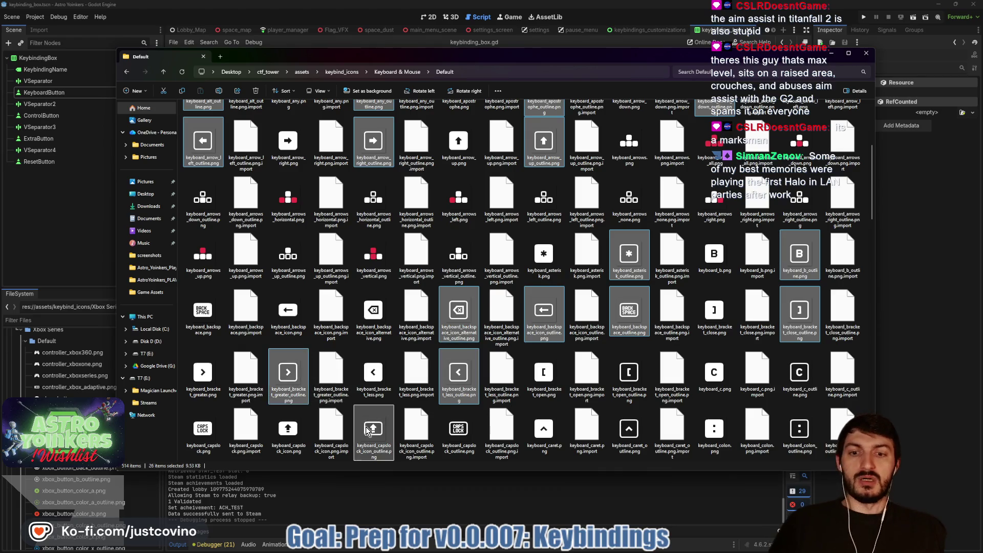
pyautogui.keyDown('ctrl'); pyautogui.click(459, 428); pyautogui.keyUp('ctrl')
pyautogui.keyDown('ctrl'); pyautogui.click(629, 428); pyautogui.keyUp('ctrl')
pyautogui.keyDown('ctrl'); pyautogui.click(628, 372); pyautogui.keyUp('ctrl')
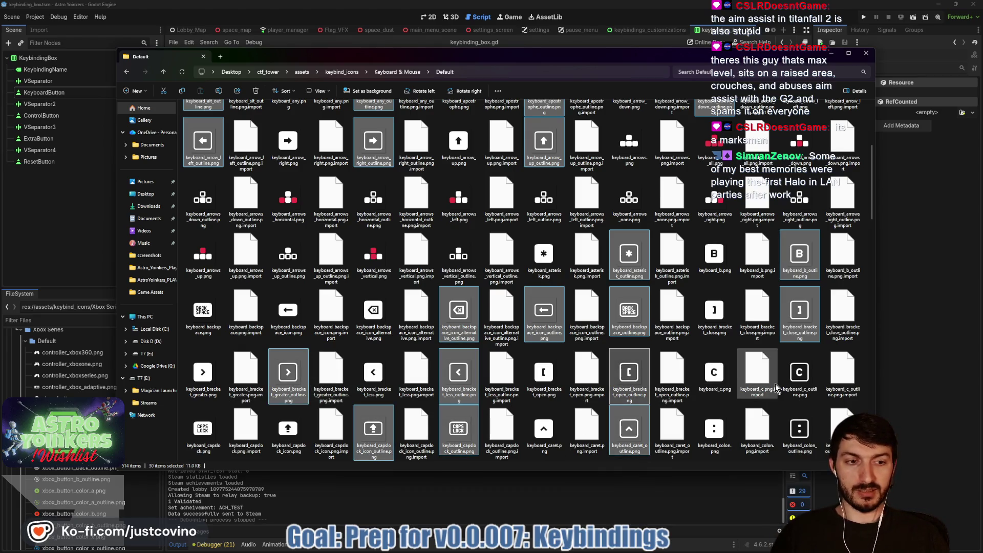
pyautogui.keyDown('ctrl'); pyautogui.click(797, 387); pyautogui.keyUp('ctrl')
pyautogui.keyDown('ctrl'); pyautogui.click(800, 429); pyautogui.keyUp('ctrl')
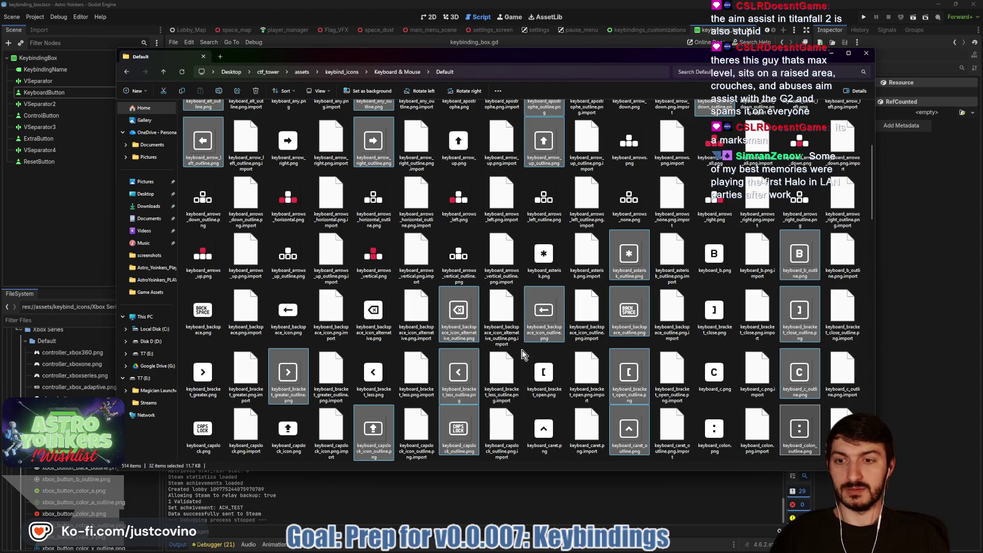
# Select the comma, delete, command, ctrl, end, D, enter, F1, F5, F9, F10 and F6 outline icons.
pyautogui.scroll(-2, 508, 345)
pyautogui.keyDown('ctrl'); pyautogui.click(289, 372); pyautogui.keyUp('ctrl')
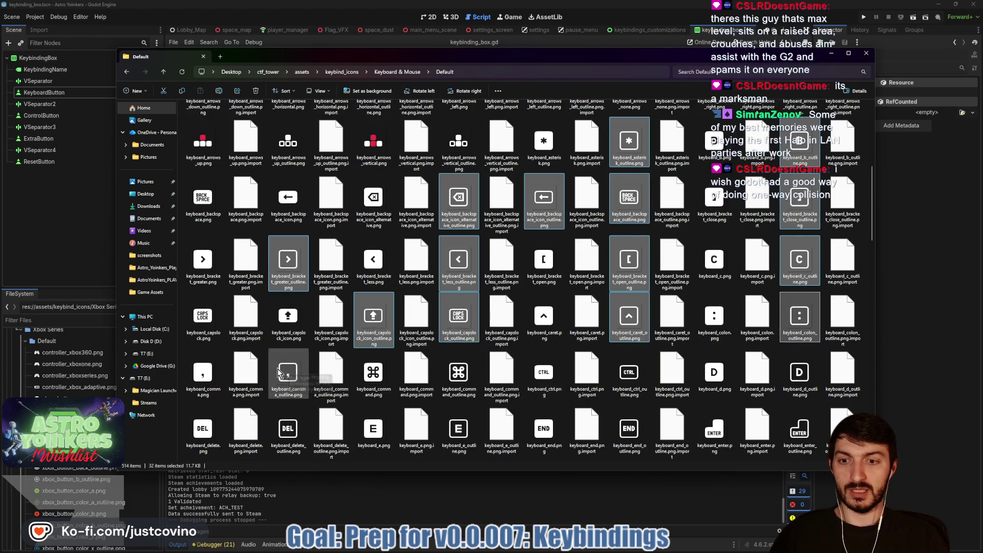
pyautogui.keyDown('ctrl'); pyautogui.click(288, 429); pyautogui.keyUp('ctrl')
pyautogui.keyDown('ctrl'); pyautogui.click(459, 372); pyautogui.keyUp('ctrl')
pyautogui.keyDown('ctrl'); pyautogui.click(628, 372); pyautogui.keyUp('ctrl')
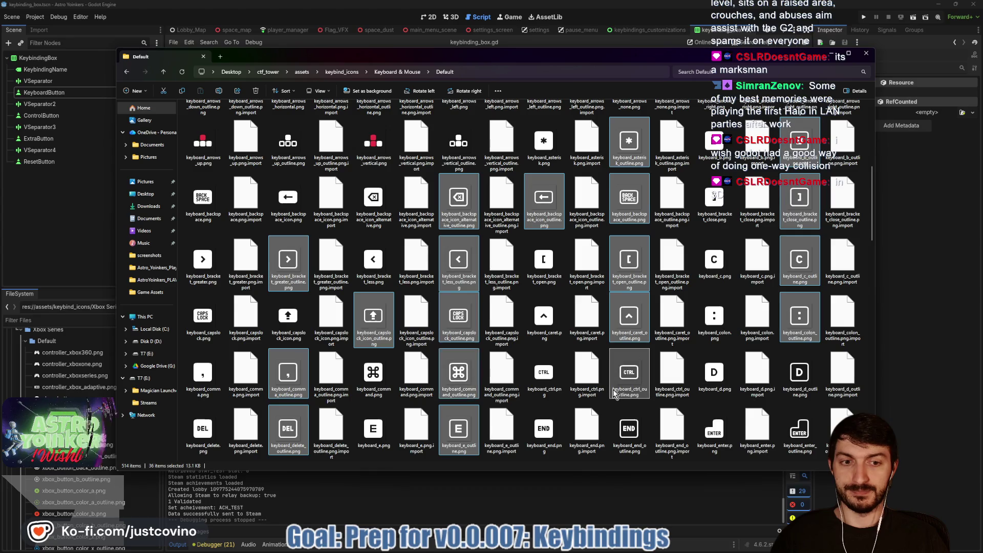
pyautogui.keyDown('ctrl'); pyautogui.click(629, 428); pyautogui.keyUp('ctrl')
pyautogui.keyDown('ctrl'); pyautogui.click(800, 373); pyautogui.keyUp('ctrl')
pyautogui.keyDown('ctrl'); pyautogui.click(800, 428); pyautogui.keyUp('ctrl')
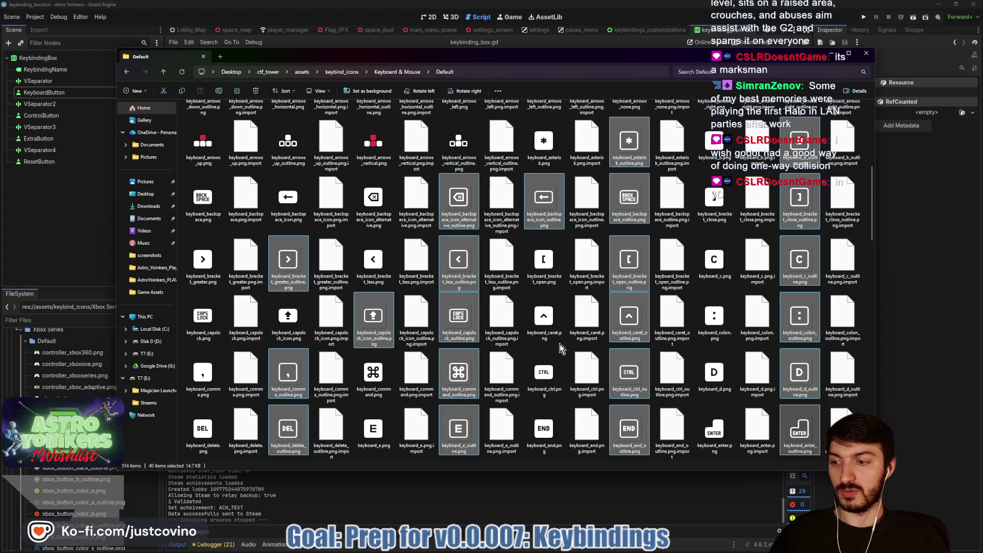
pyautogui.scroll(-4, 560, 344)
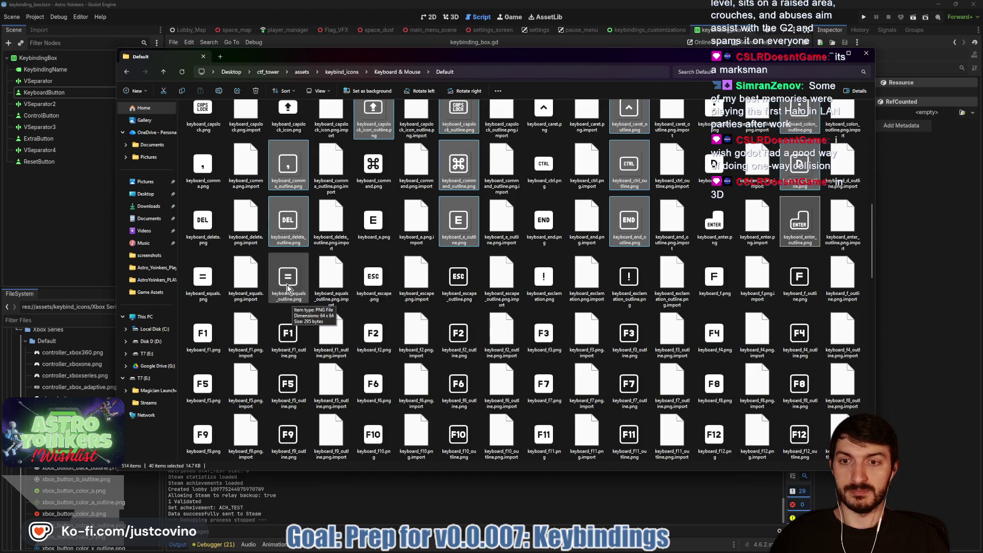
pyautogui.keyDown('ctrl'); pyautogui.click(288, 332); pyautogui.keyUp('ctrl')
pyautogui.keyDown('ctrl'); pyautogui.click(288, 383); pyautogui.keyUp('ctrl')
pyautogui.keyDown('ctrl'); pyautogui.click(286, 435); pyautogui.keyUp('ctrl')
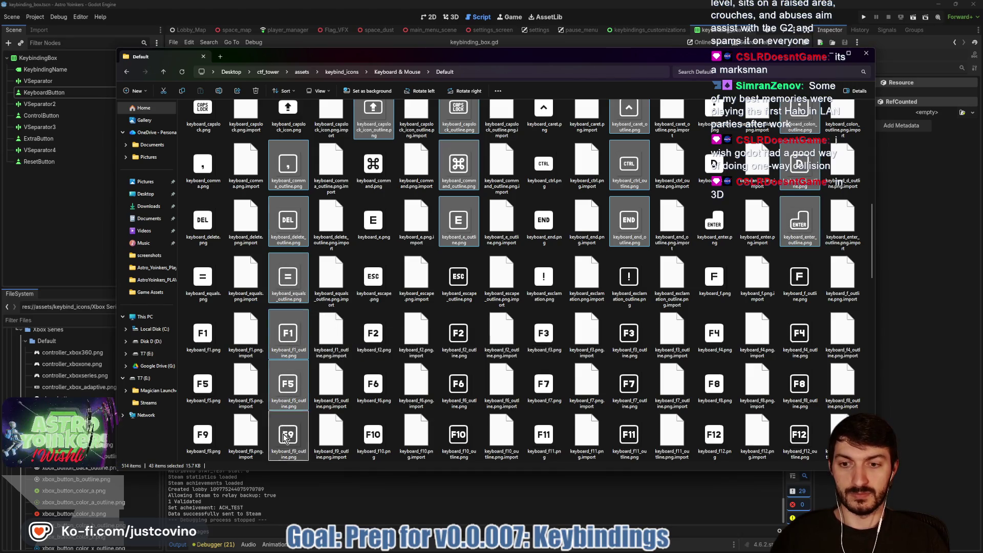
pyautogui.keyDown('ctrl'); pyautogui.click(458, 435); pyautogui.keyUp('ctrl')
pyautogui.keyDown('ctrl'); pyautogui.click(458, 385); pyautogui.keyUp('ctrl')
# Add the escape, exclamation, F3, F7, F11, F12, F8, F4, F, function and I outline icons to the selection.
pyautogui.keyDown('ctrl'); pyautogui.click(459, 279); pyautogui.keyUp('ctrl')
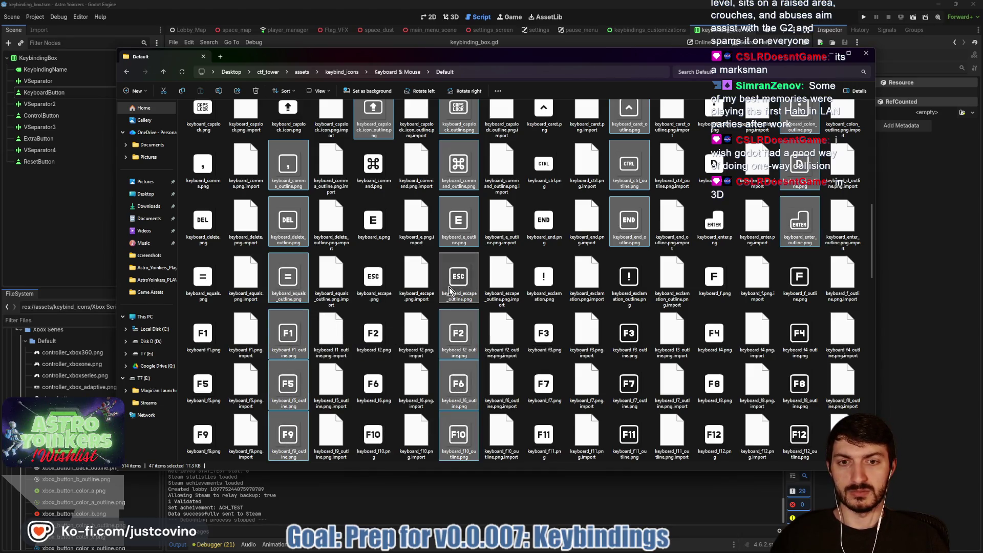
pyautogui.keyDown('ctrl'); pyautogui.click(629, 279); pyautogui.keyUp('ctrl')
pyautogui.keyDown('ctrl'); pyautogui.click(630, 335); pyautogui.keyUp('ctrl')
pyautogui.keyDown('ctrl'); pyautogui.click(630, 389); pyautogui.keyUp('ctrl')
pyautogui.keyDown('ctrl'); pyautogui.click(630, 435); pyautogui.keyUp('ctrl')
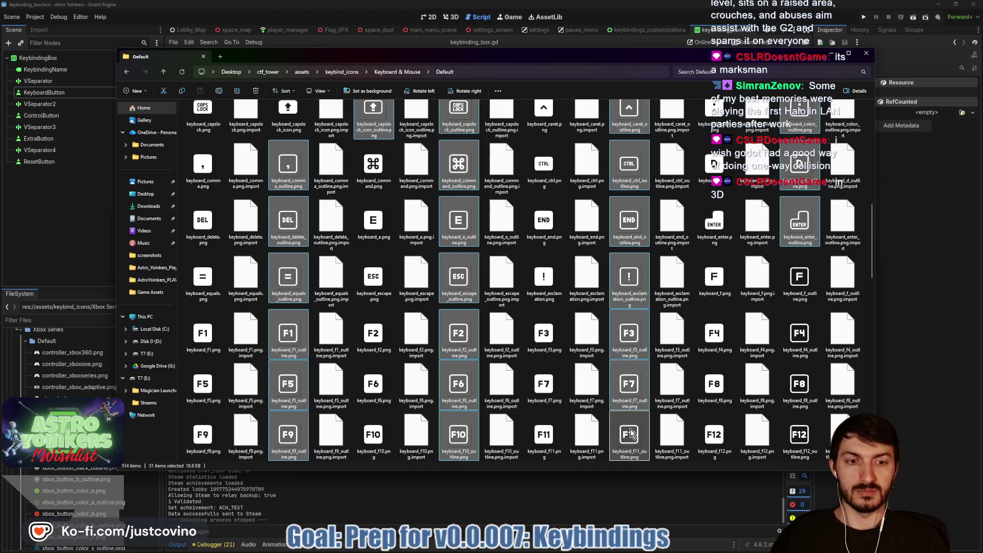
pyautogui.keyDown('ctrl'); pyautogui.click(800, 435); pyautogui.keyUp('ctrl')
pyautogui.keyDown('ctrl'); pyautogui.click(799, 385); pyautogui.keyUp('ctrl')
pyautogui.keyDown('ctrl'); pyautogui.click(803, 343); pyautogui.keyUp('ctrl')
pyautogui.keyDown('ctrl'); pyautogui.click(800, 279); pyautogui.keyUp('ctrl')
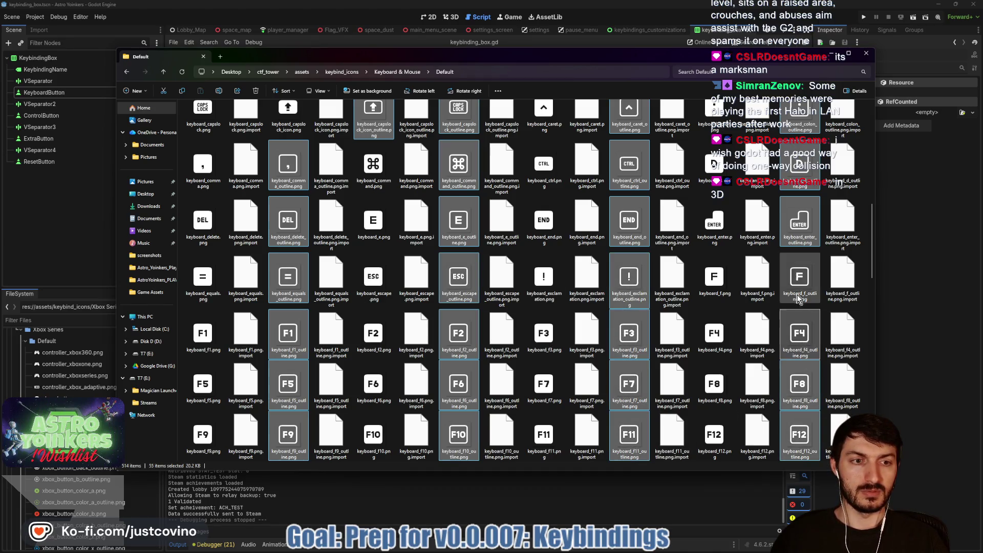
pyautogui.scroll(-3, 691, 307)
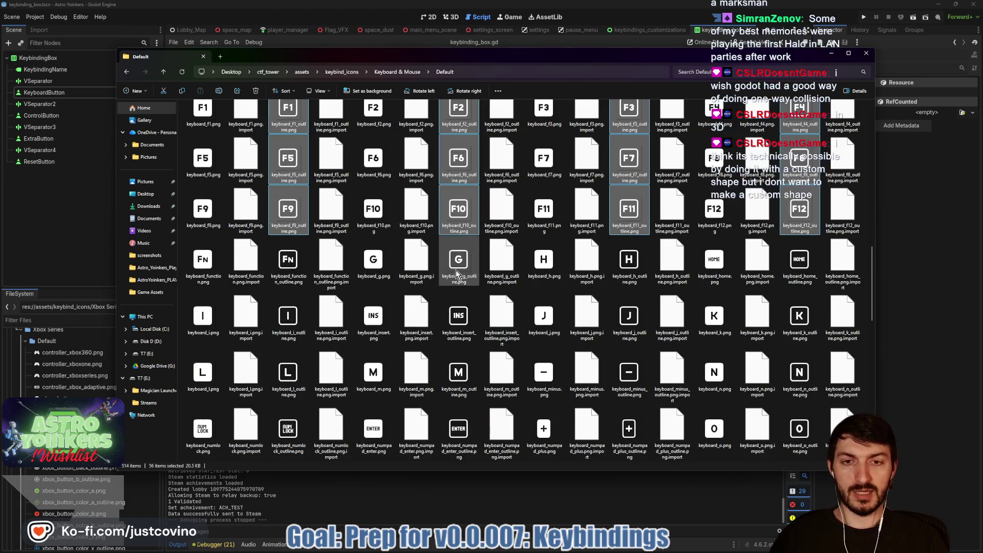
pyautogui.keyDown('ctrl'); pyautogui.click(293, 275); pyautogui.keyUp('ctrl')
pyautogui.keyDown('ctrl'); pyautogui.click(287, 317); pyautogui.keyUp('ctrl')
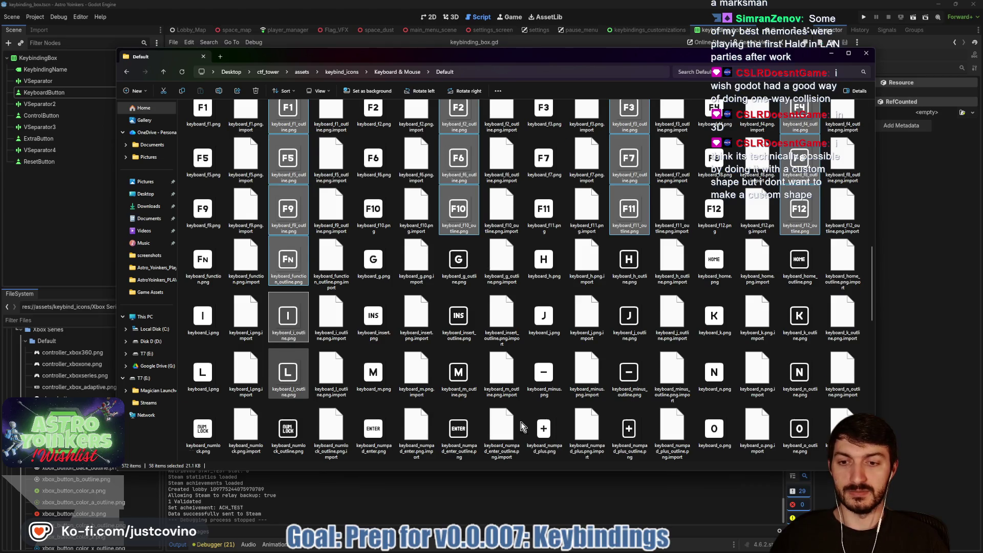
# Remove the accidentally pasted icon copies, then search Default for 'outline' shown as medium icons.
pyautogui.hotkey('ctrl', 'v')
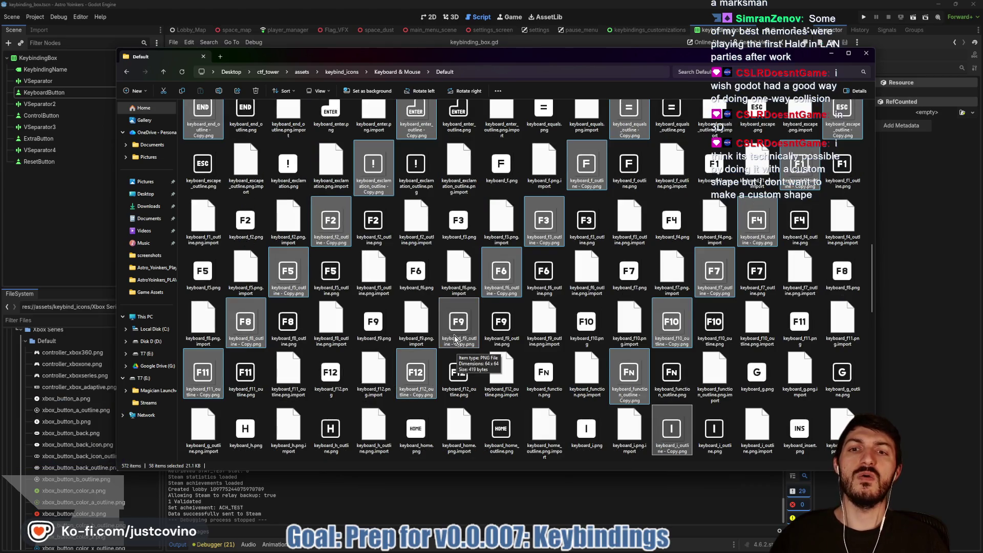
pyautogui.press('Delete')
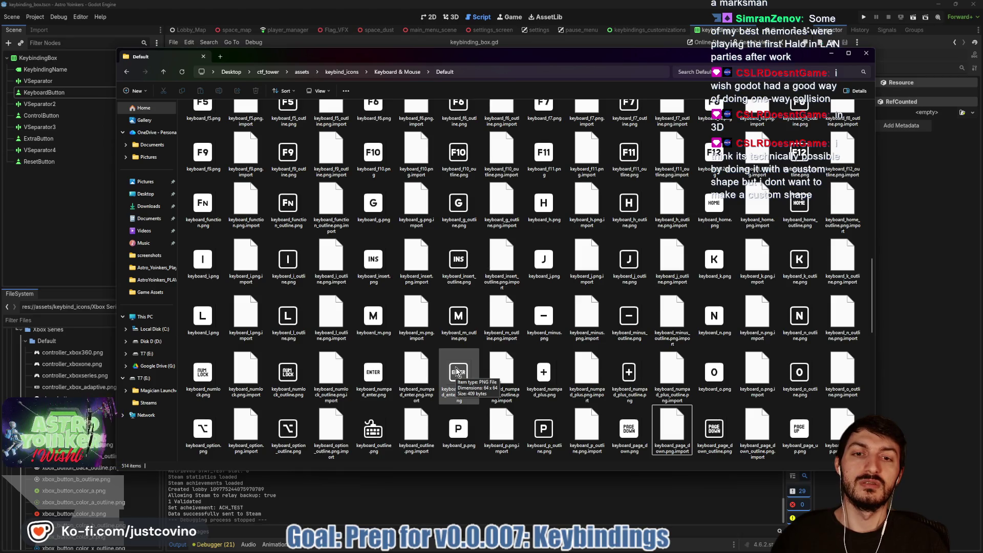
pyautogui.click(743, 72)
pyautogui.write('outline')
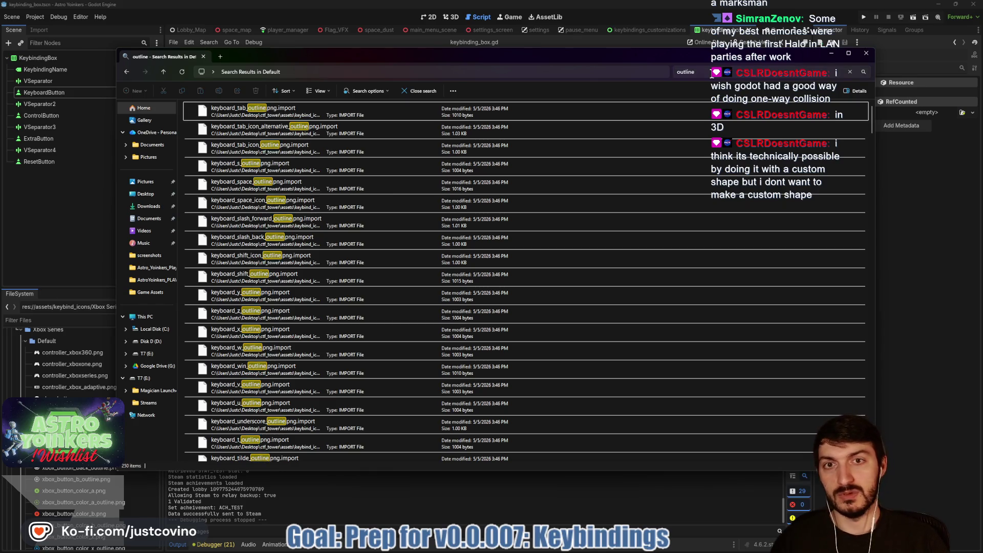
pyautogui.click(318, 91)
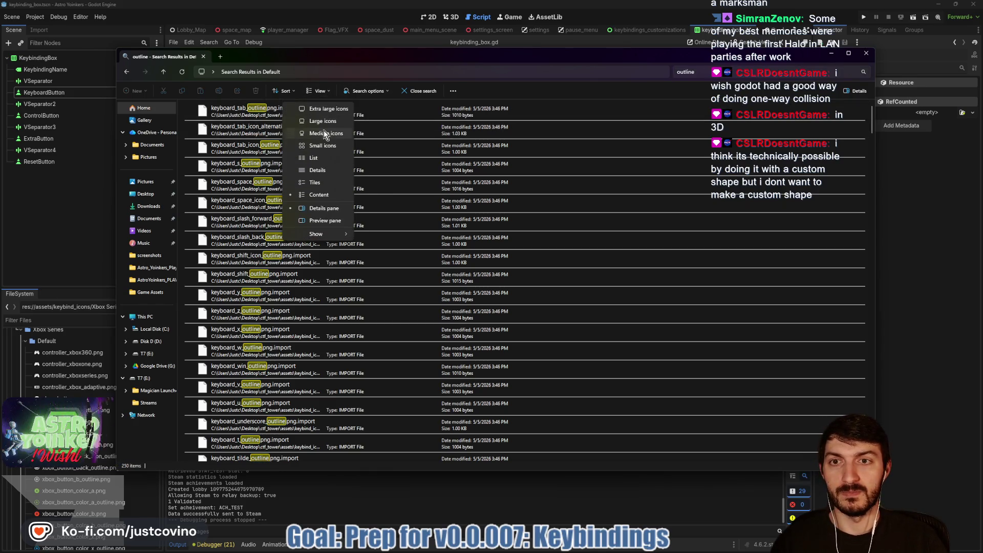
pyautogui.click(326, 133)
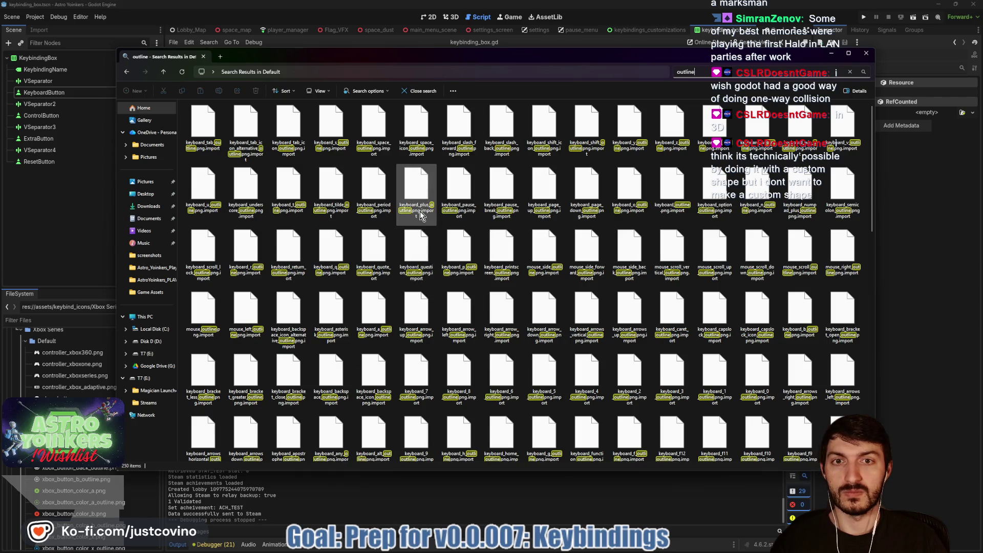
# Delete all 125 outline PNG files from the search results.
pyautogui.scroll(-5, 545, 220)
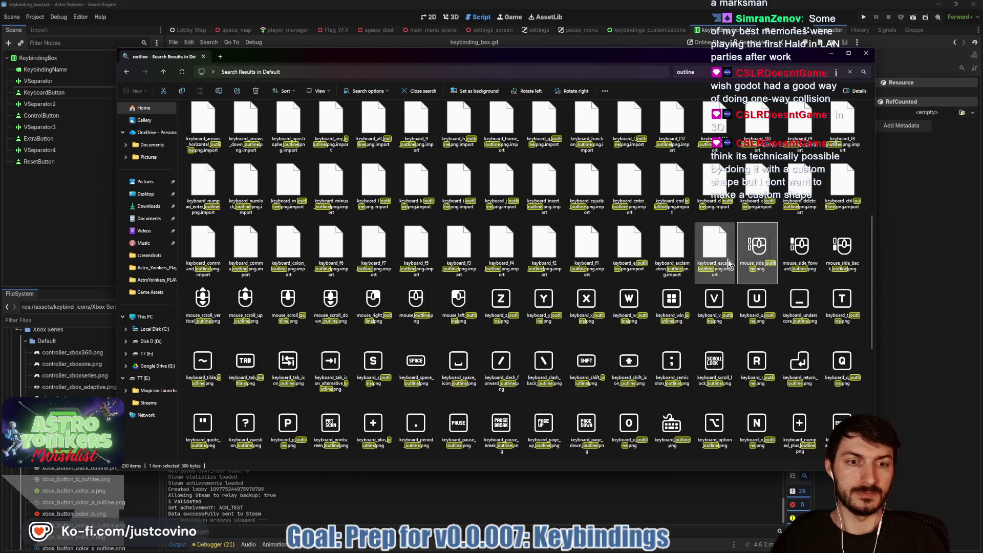
pyautogui.scroll(-5, 727, 264)
pyautogui.click(729, 270)
pyautogui.keyDown('shift'); pyautogui.click(594, 425); pyautogui.keyUp('shift')
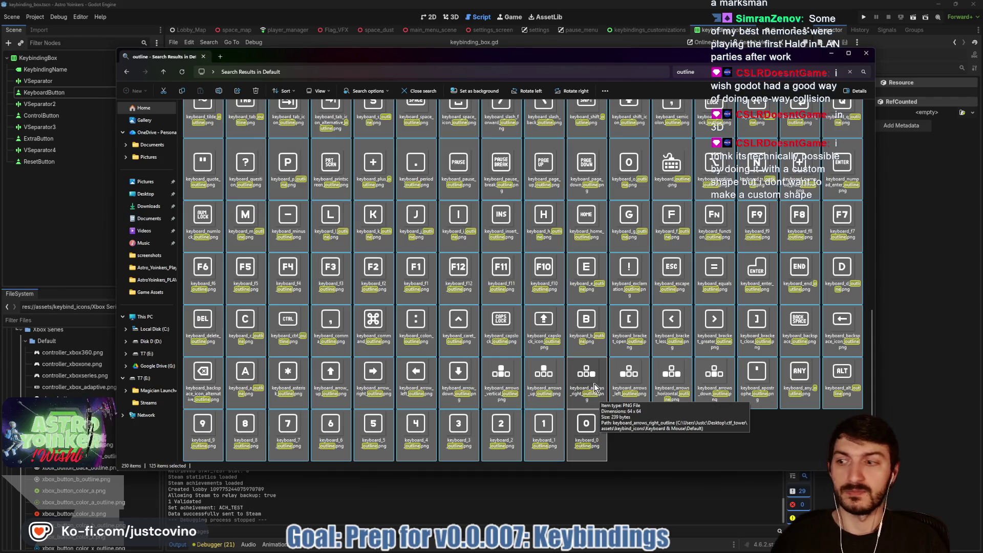
pyautogui.press('Delete')
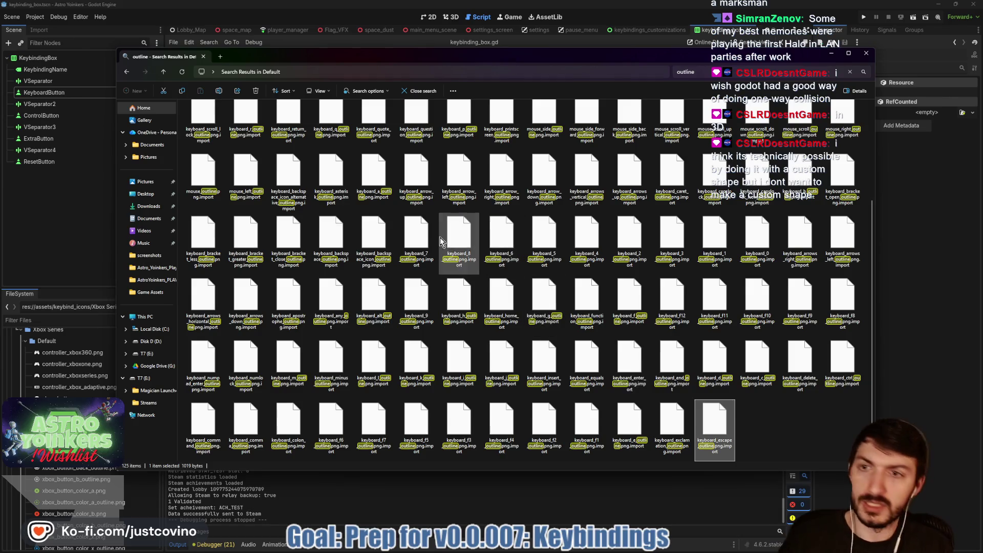
# Delete the remaining outline .import files and clear the search.
pyautogui.scroll(3, 236, 226)
pyautogui.hotkey('ctrl', 'a')
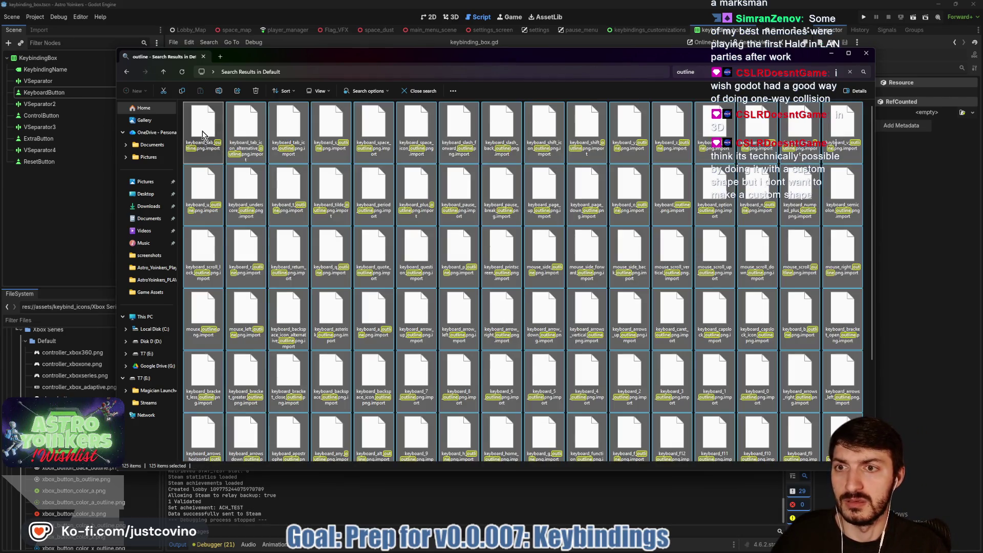
pyautogui.press('Delete')
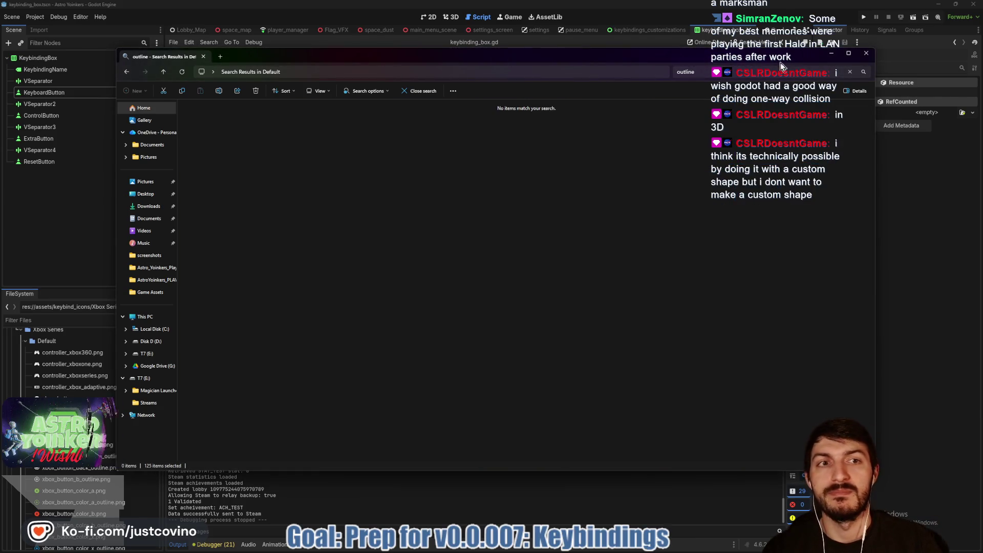
pyautogui.click(851, 72)
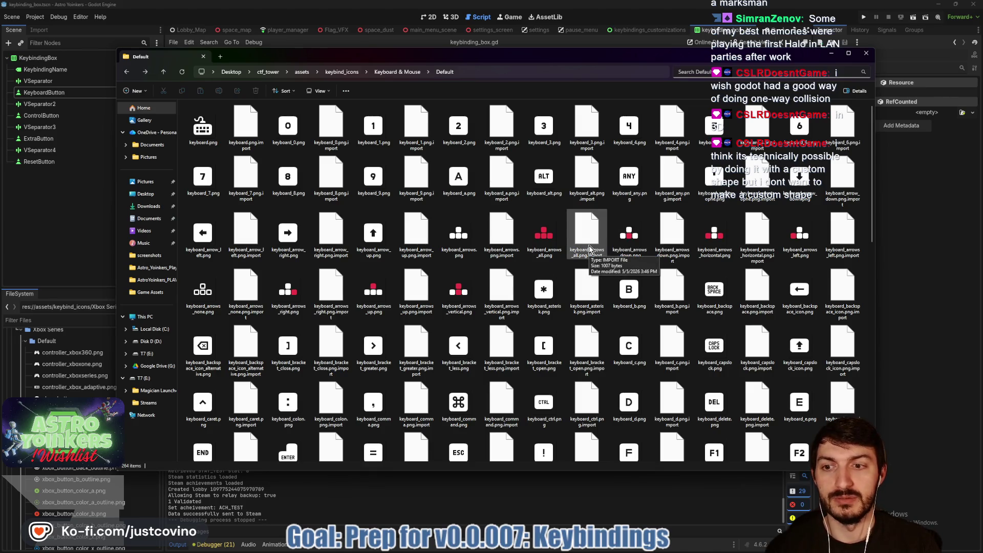
# Open the Double icon folder from Keyboard & Mouse and show it as medium icons.
pyautogui.scroll(-10, 588, 249)
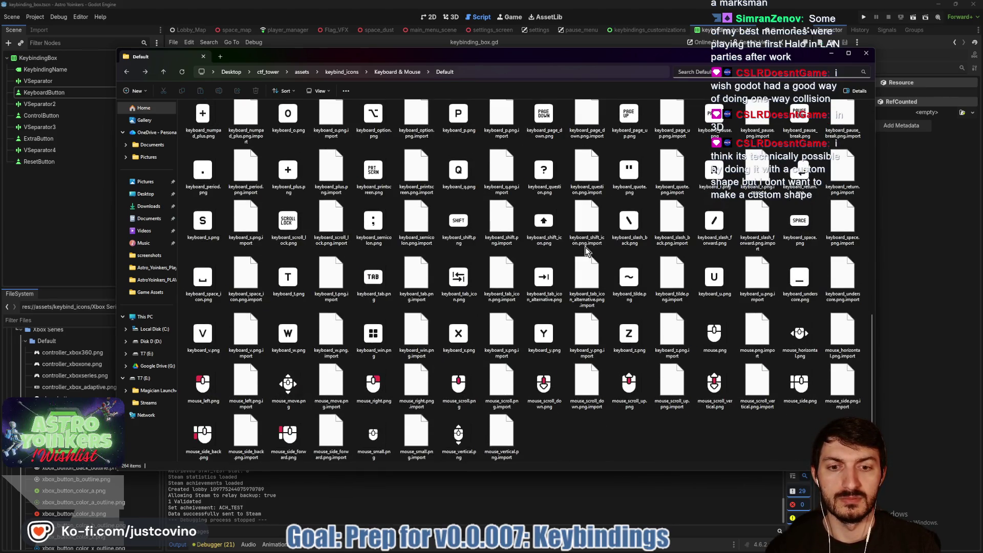
pyautogui.scroll(5, 586, 250)
pyautogui.click(163, 72)
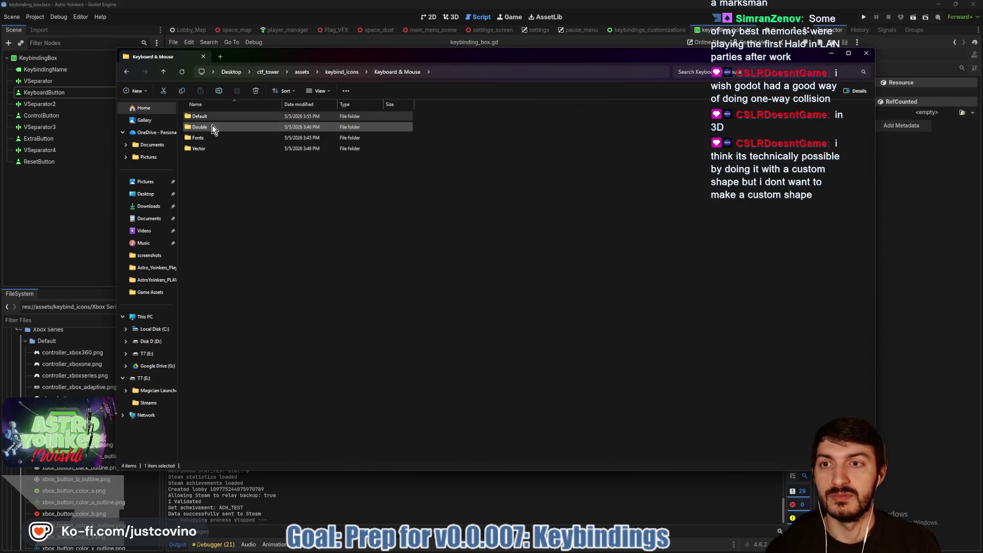
pyautogui.doubleClick(213, 128)
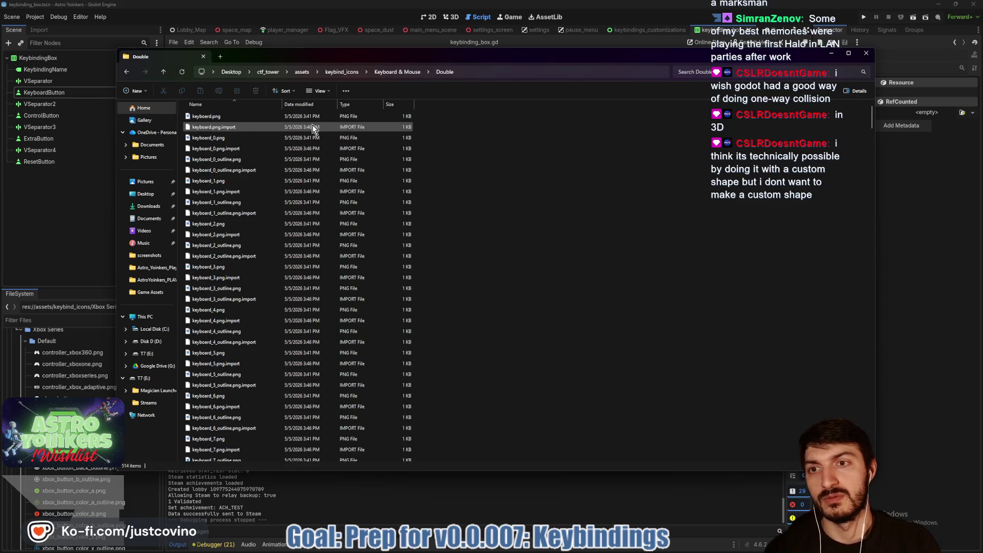
pyautogui.click(320, 90)
pyautogui.press('Escape')
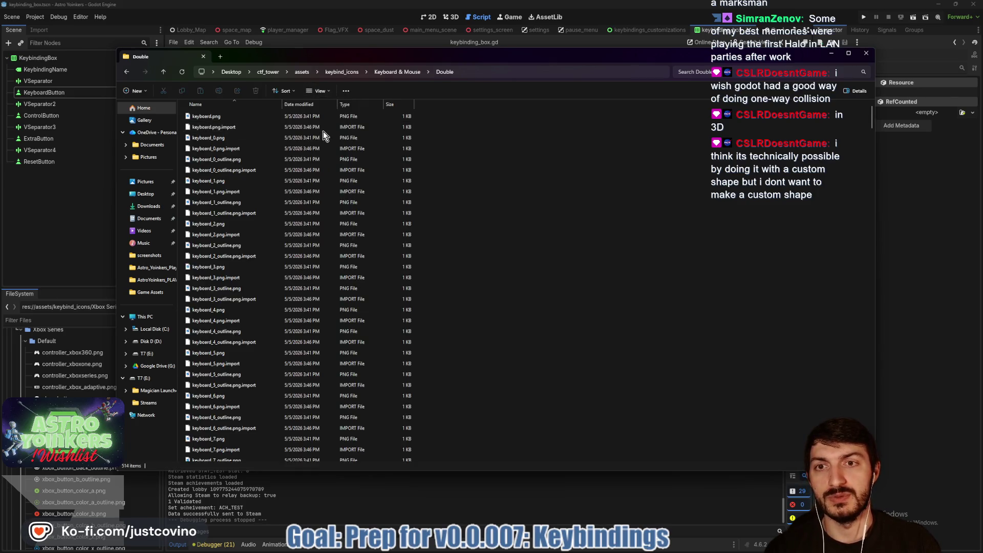
pyautogui.hotkey('ctrl', 'shift', '3')
# Search Double for 'outline', switch to large icons, and delete all 250 results.
pyautogui.click(732, 71)
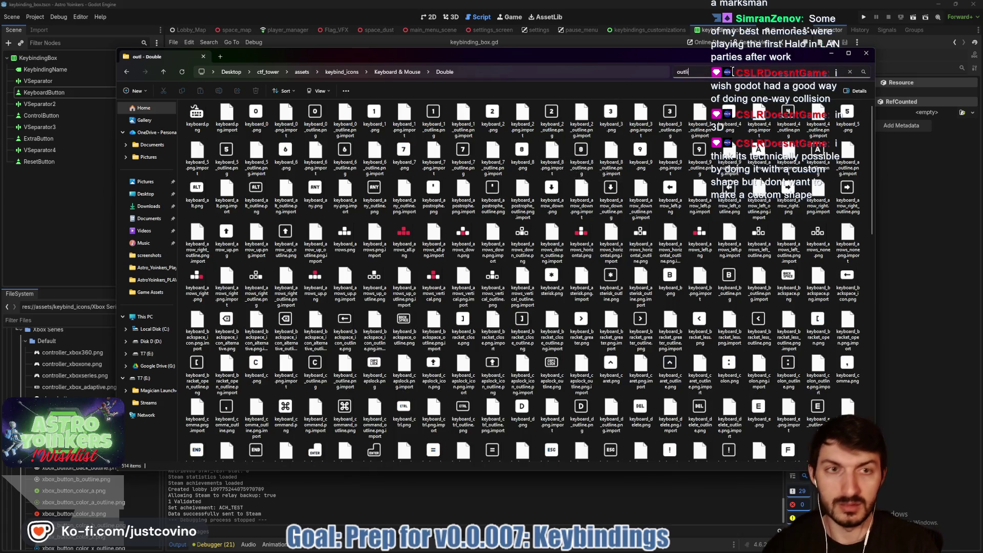
pyautogui.click(320, 90)
pyautogui.click(327, 121)
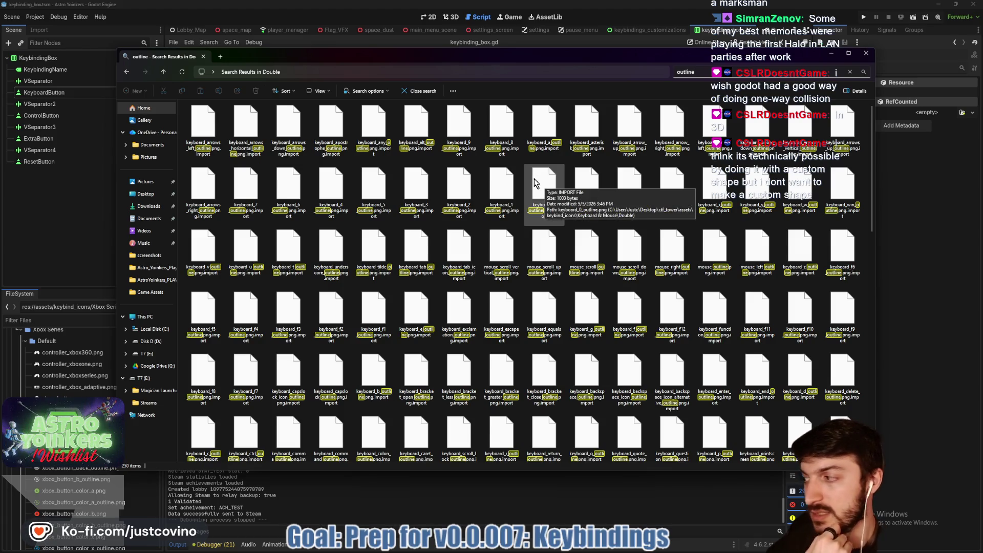
pyautogui.click(197, 134)
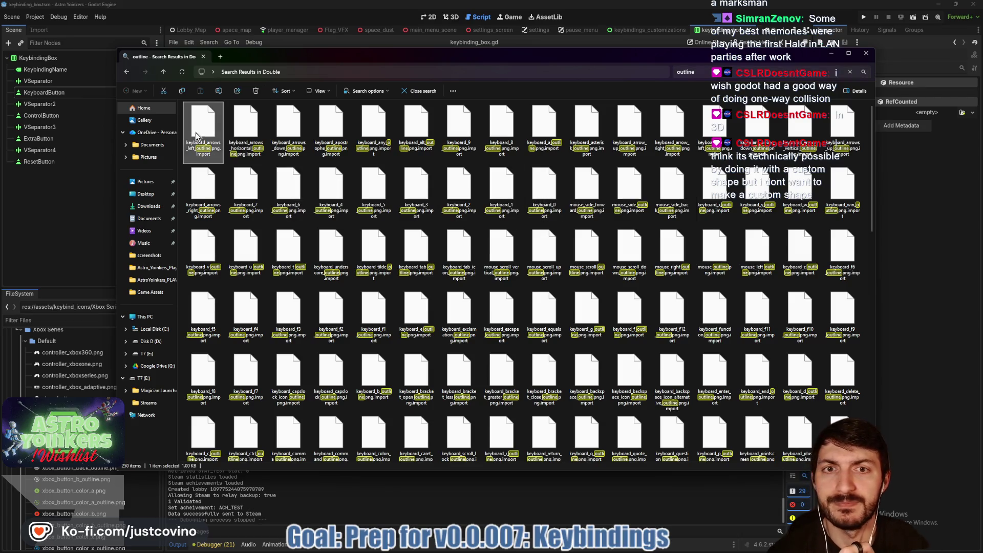
pyautogui.scroll(-10, 459, 267)
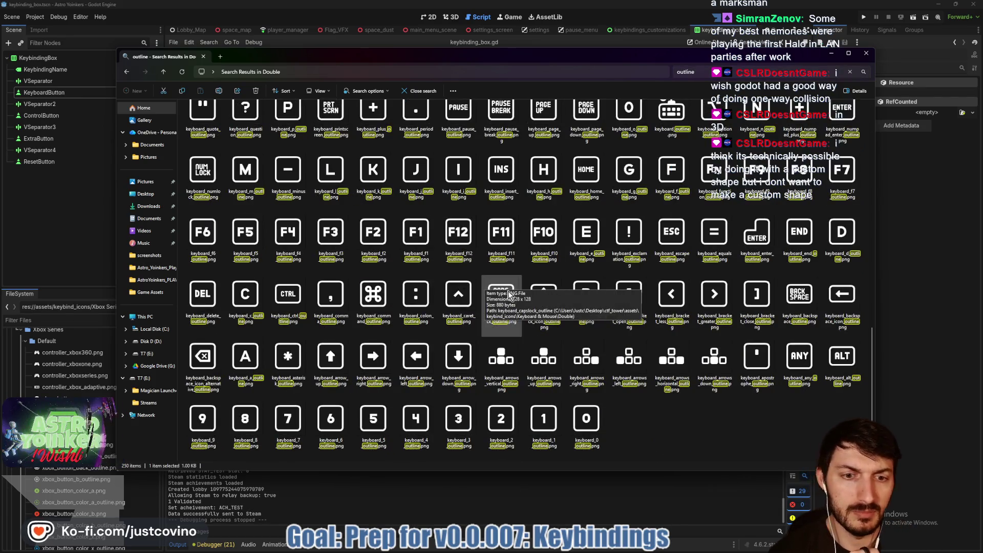
pyautogui.hotkey('ctrl', 'a')
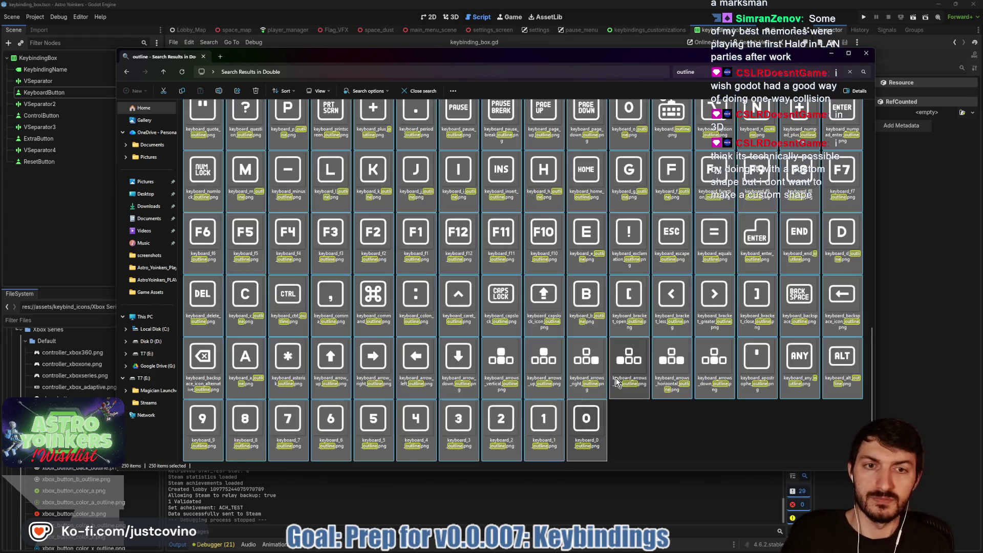
pyautogui.press('Delete')
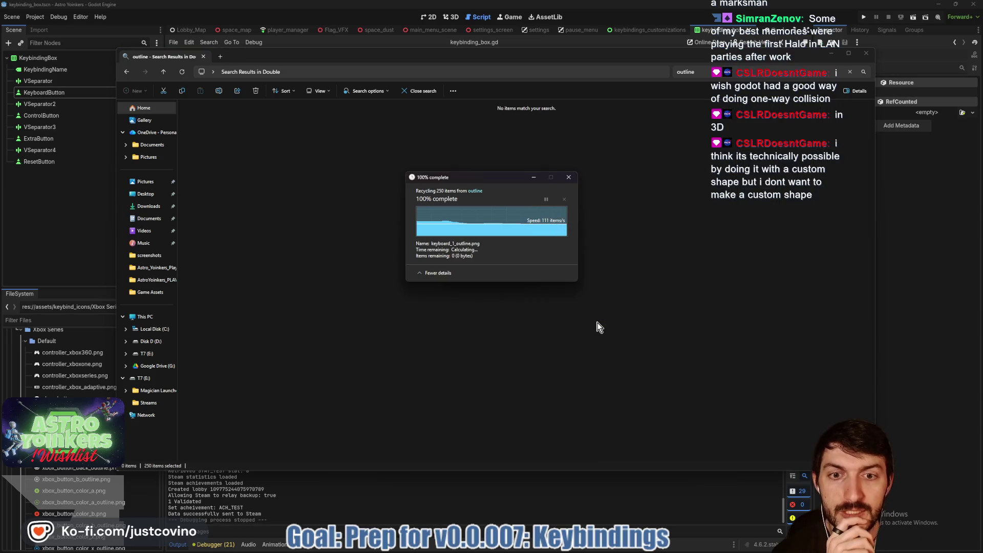
pyautogui.click(163, 74)
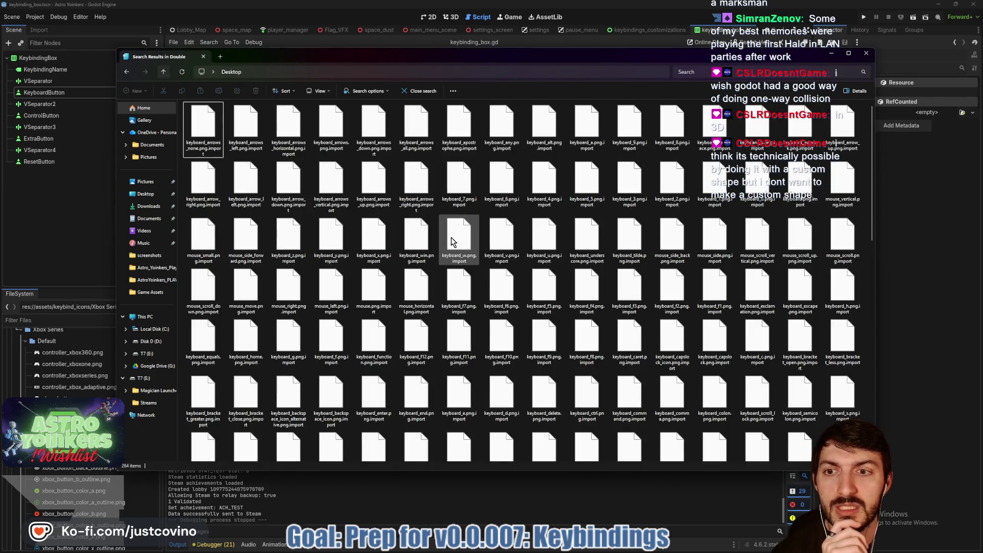
# Navigate Desktop > ctf_tower > assets > keybind_icons > Keyboard & Mouse > Vector.
pyautogui.click(162, 76)
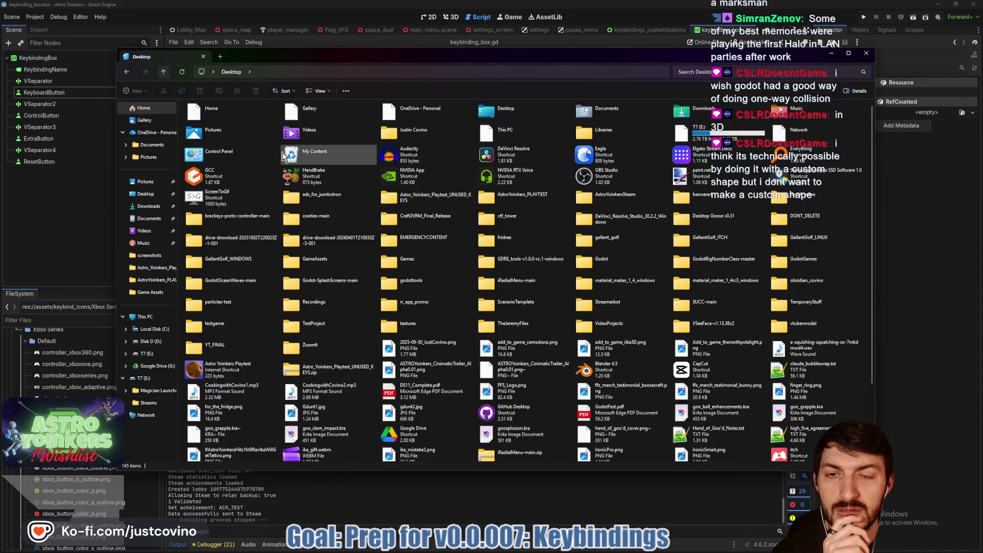
pyautogui.click(153, 194)
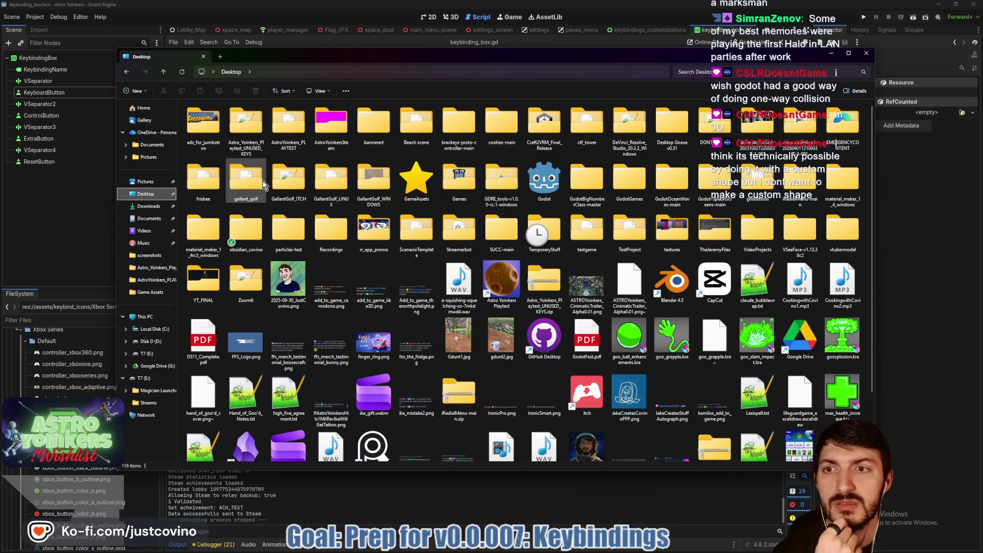
pyautogui.doubleClick(589, 131)
pyautogui.doubleClick(214, 147)
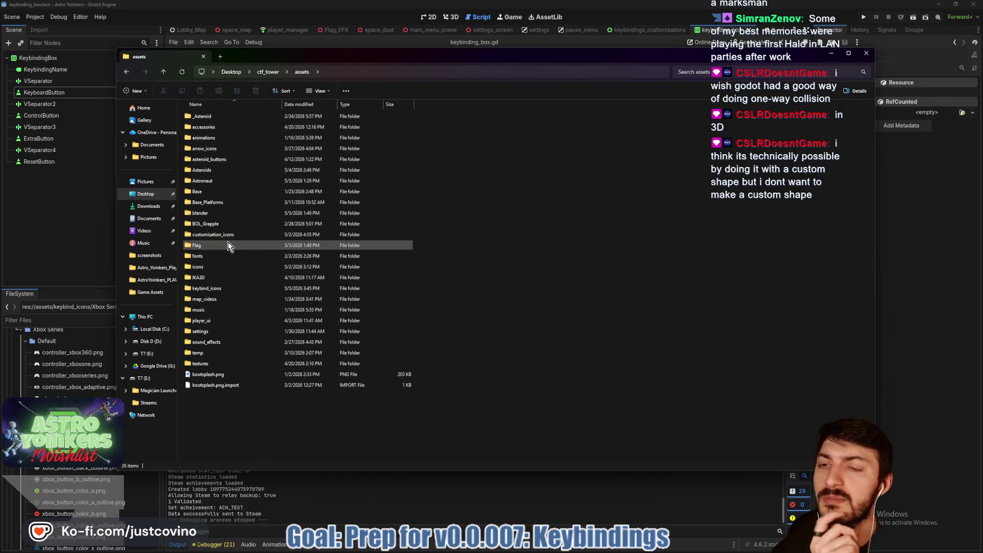
pyautogui.click(219, 290)
pyautogui.doubleClick(220, 290)
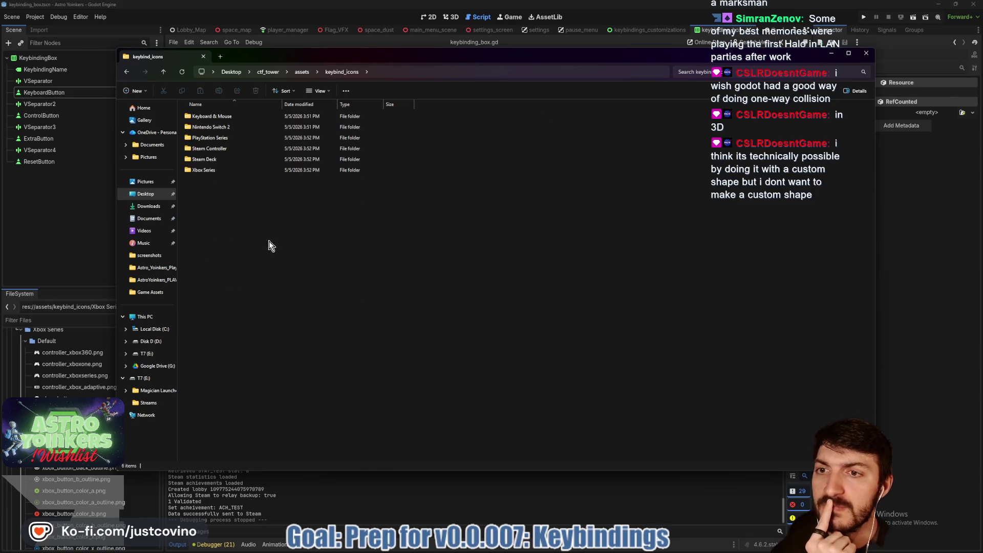
pyautogui.doubleClick(242, 129)
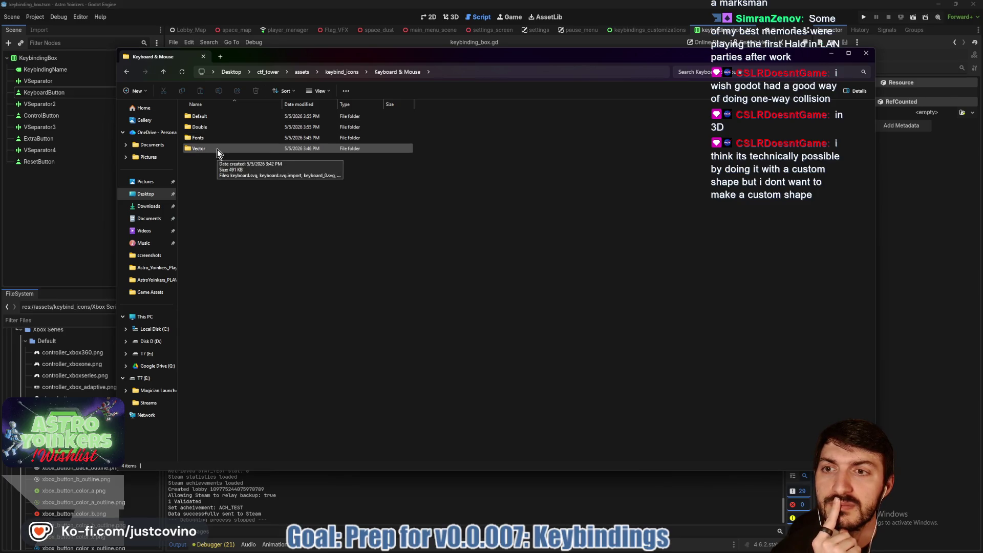
pyautogui.doubleClick(201, 148)
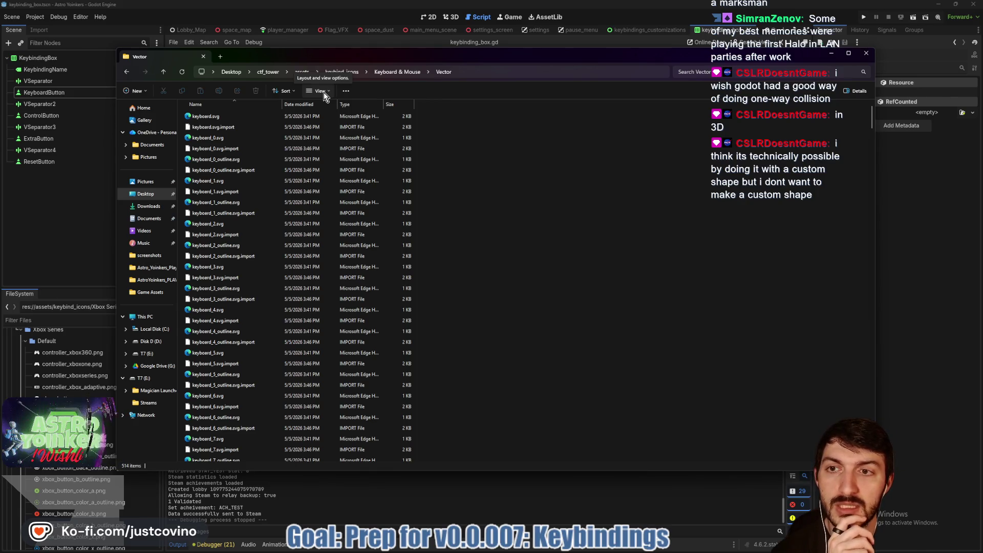
# Search the Vector folder for 'outline', select all 250 SVG results and delete them.
pyautogui.click(732, 75)
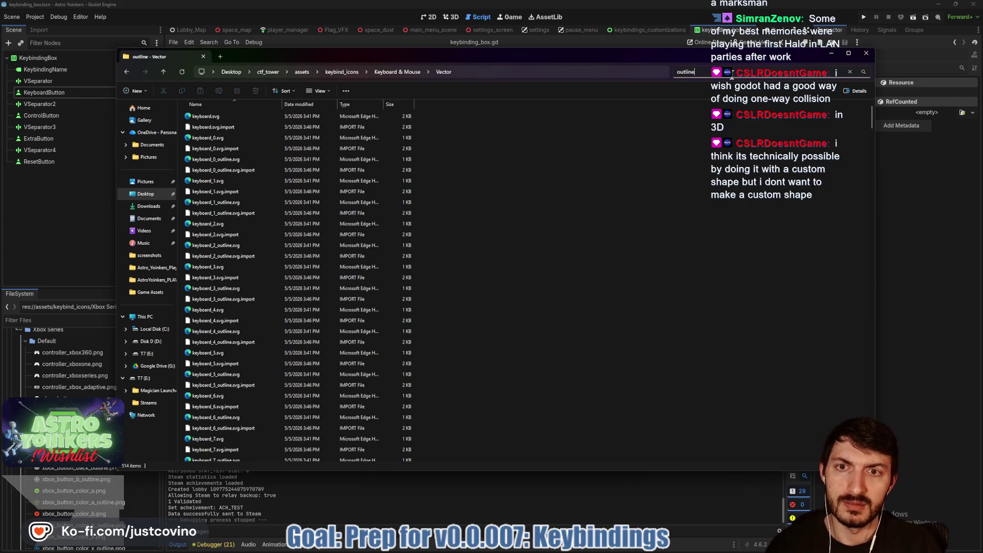
pyautogui.press('Return')
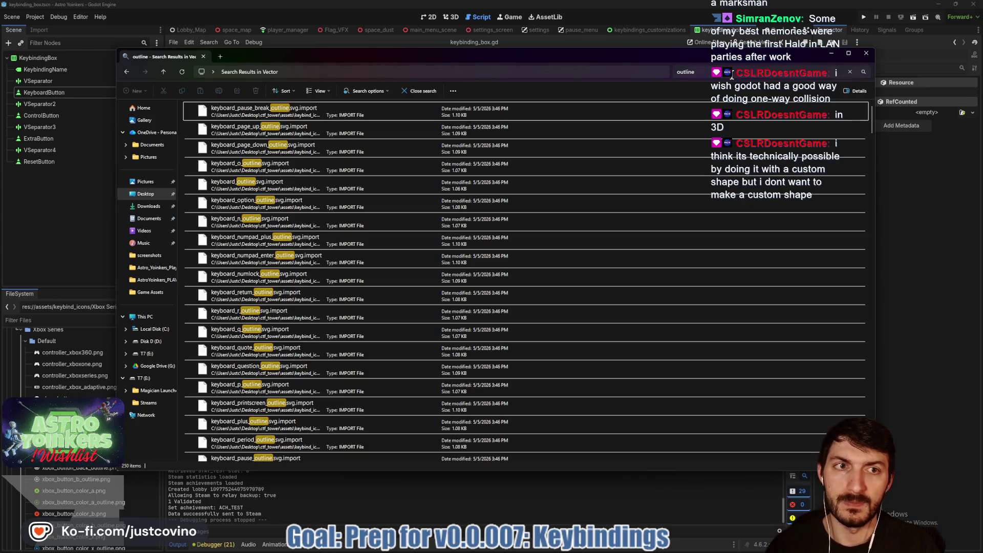
pyautogui.click(404, 111)
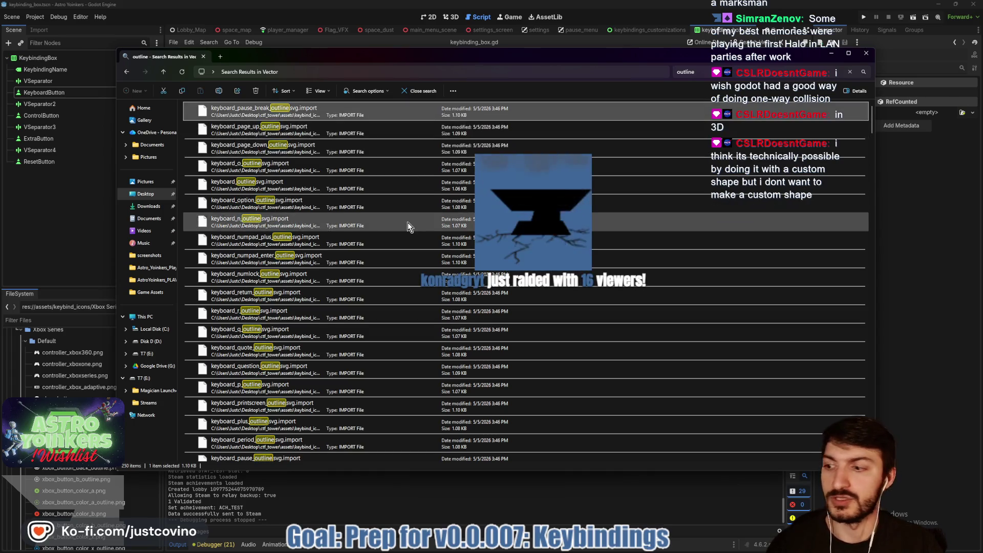
pyautogui.scroll(-5, 409, 236)
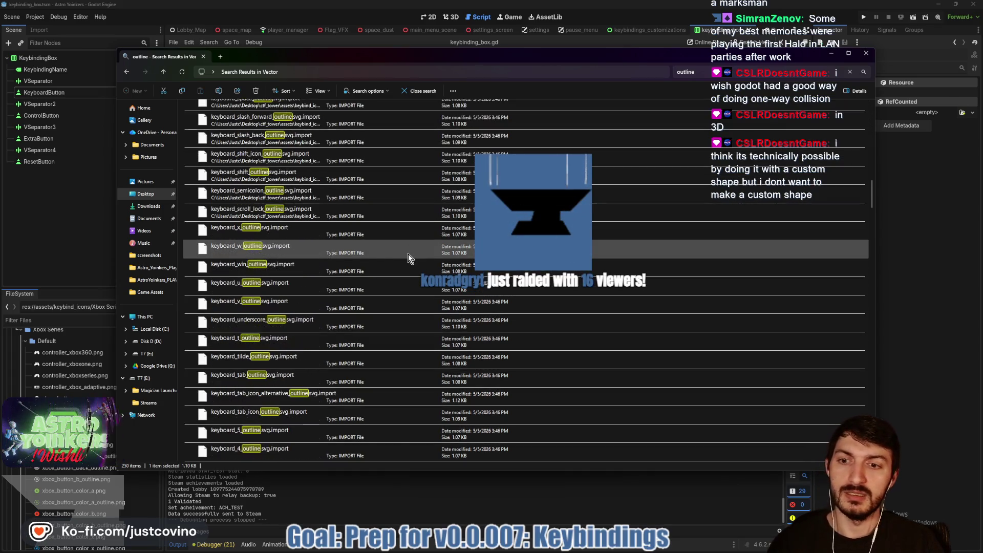
pyautogui.scroll(-20, 409, 257)
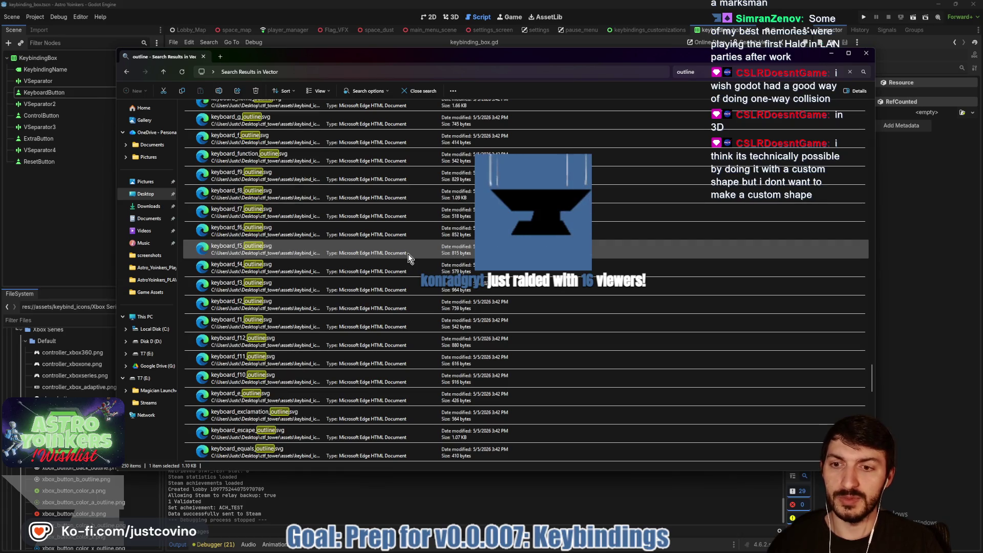
pyautogui.scroll(-10, 407, 450)
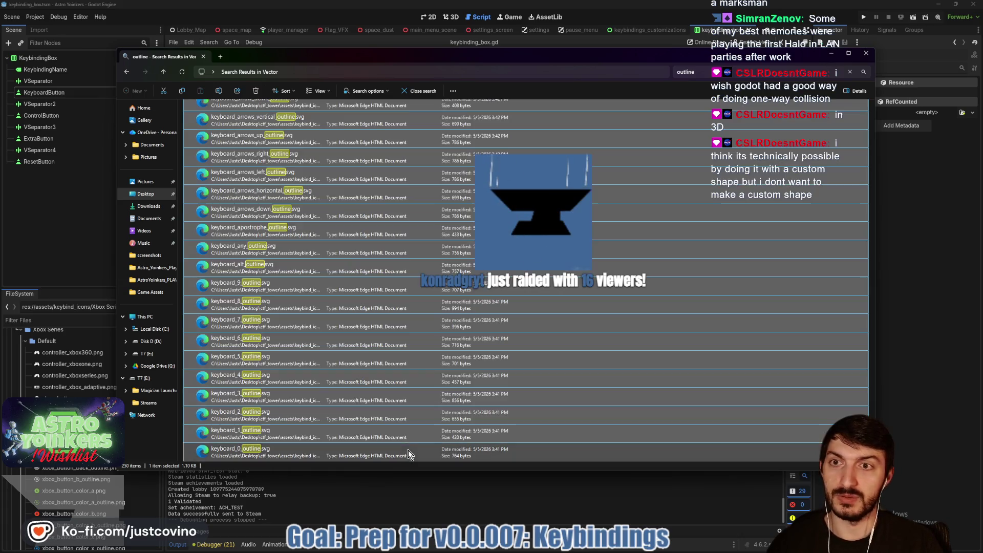
pyautogui.hotkey('ctrl', 'a')
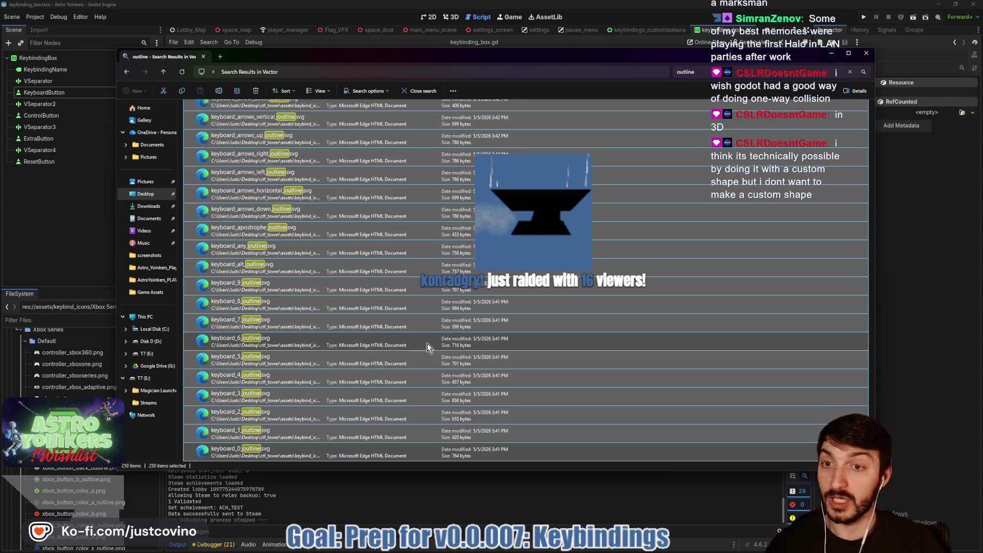
pyautogui.press('Delete')
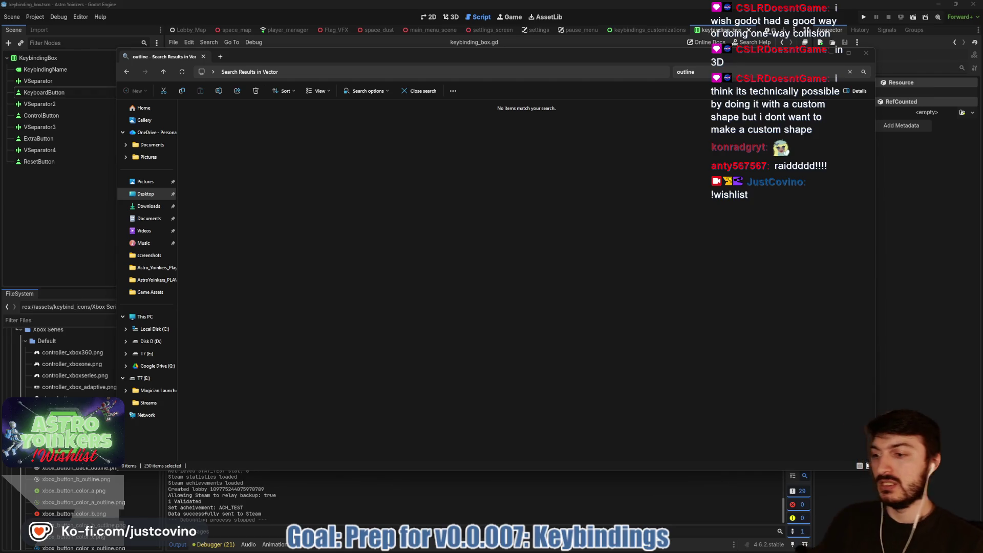
pyautogui.click(164, 72)
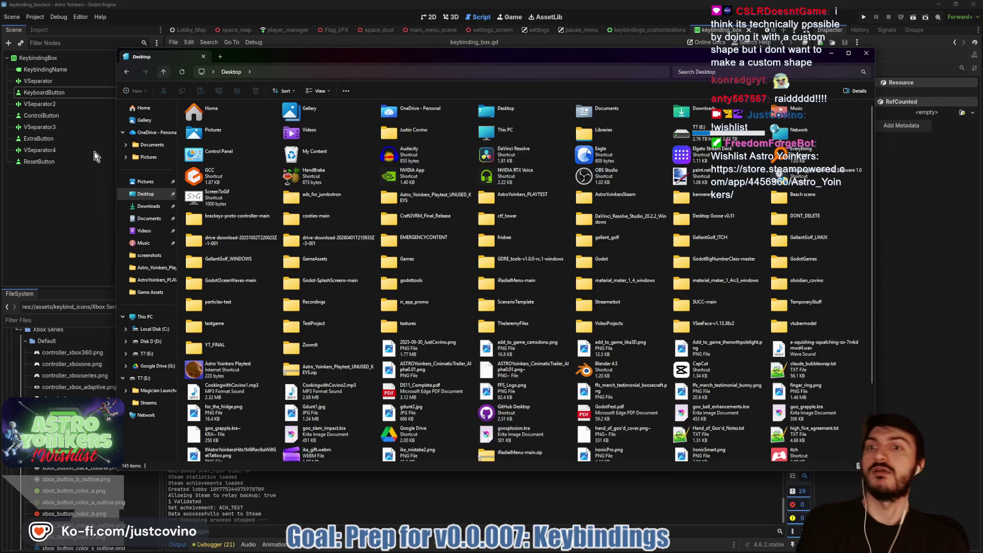
# Switch back to the Godot editor and bring up the Astro Yoinkers Steam store page.
pyautogui.click(80, 208)
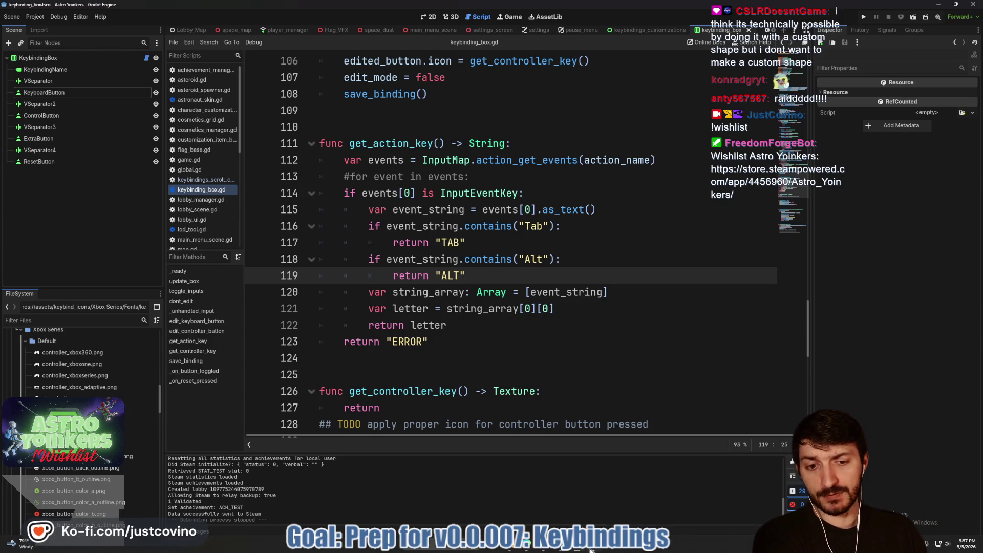
pyautogui.click(560, 549)
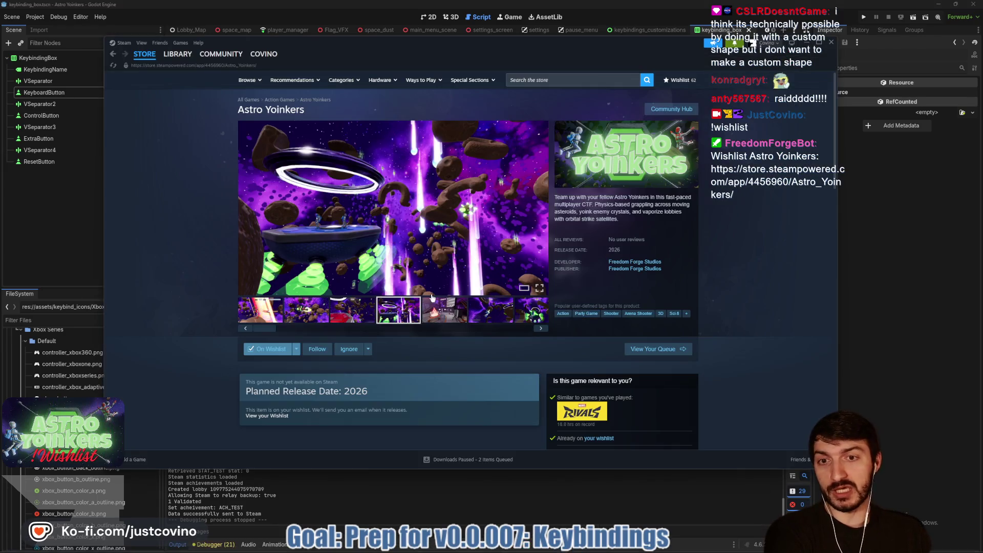
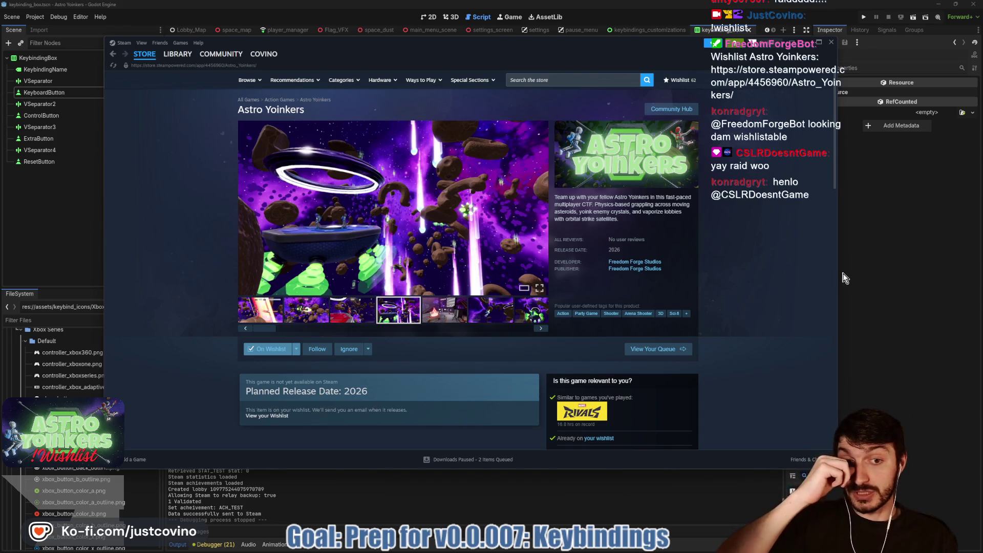
# Bring the Godot editor forward on keybinding_box.gd and run the Astro Yoinkers project, closing the extra window.
pyautogui.click(905, 257)
pyautogui.click(501, 260)
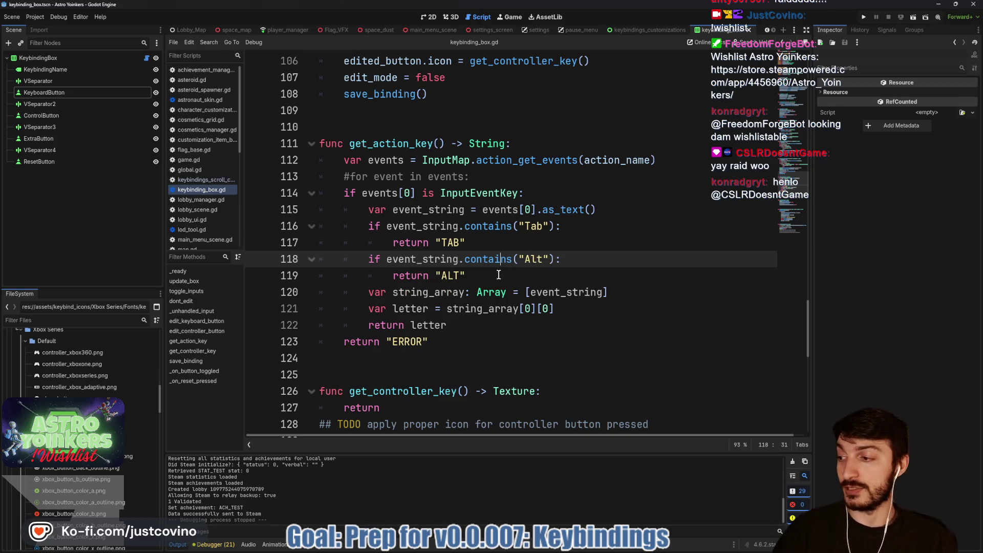
pyautogui.click(865, 16)
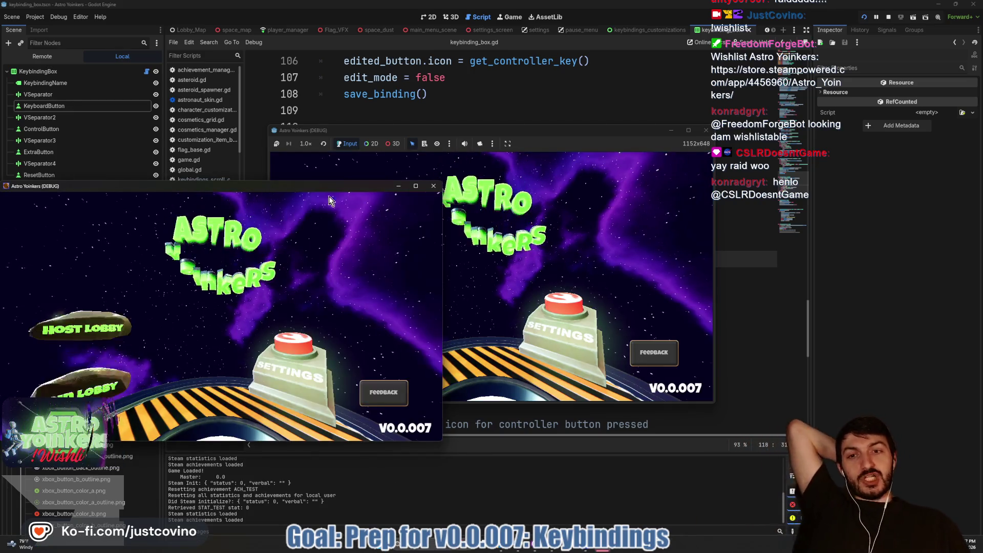
pyautogui.click(436, 186)
# Host a lobby in the running Astro Yoinkers game, play briefly, then stop the run with F8.
pyautogui.moveTo(542, 129); pyautogui.dragTo(486, 91)
pyautogui.click(288, 198)
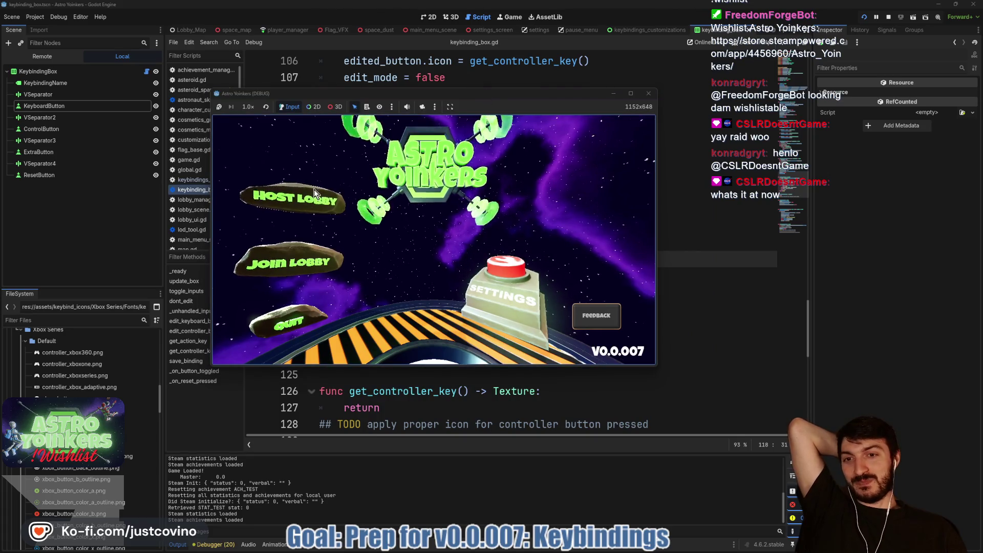
pyautogui.click(426, 208)
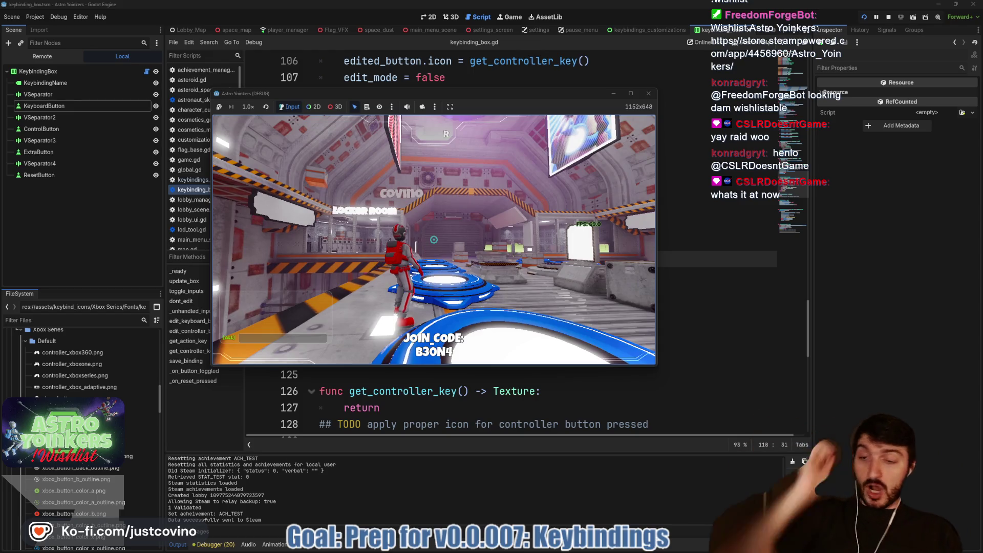
pyautogui.press('super')
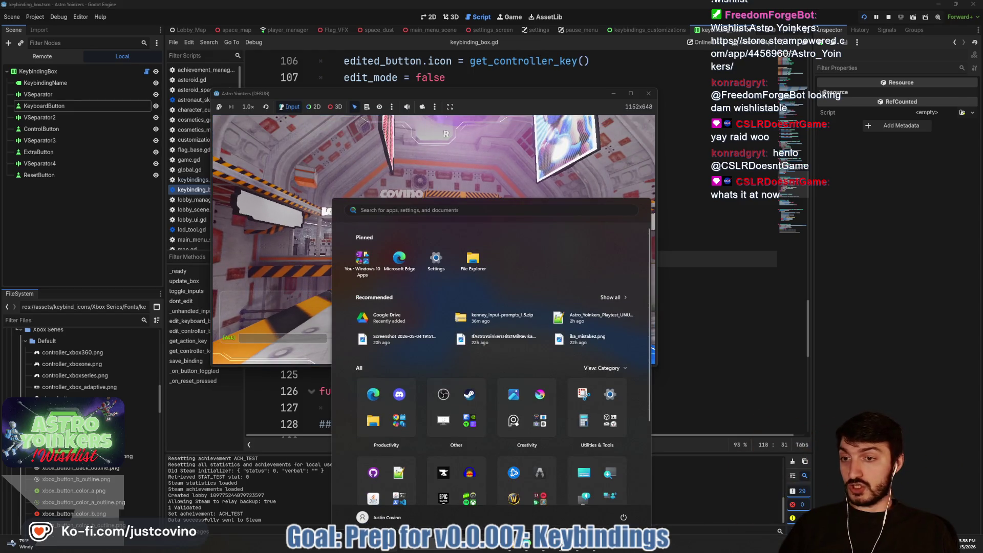
pyautogui.press('super')
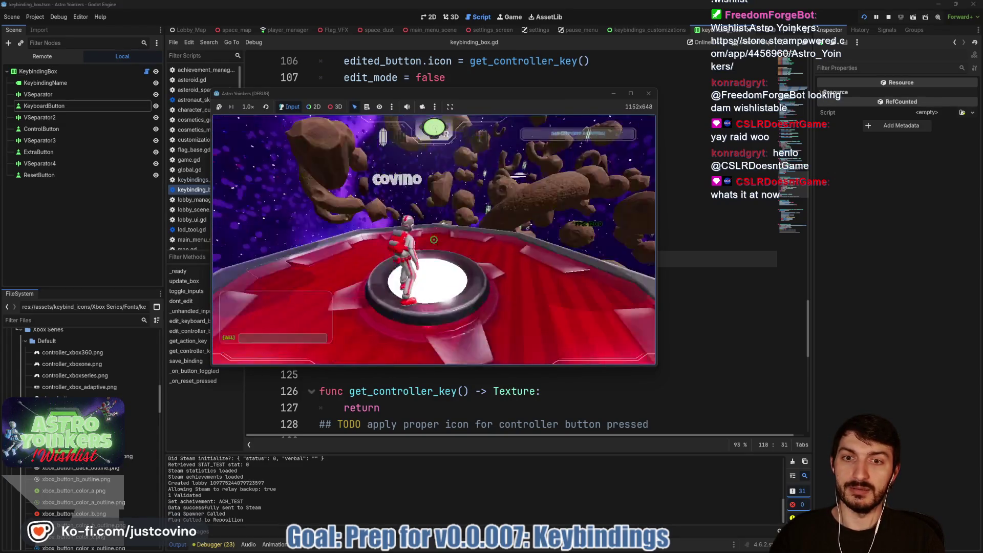
pyautogui.press('F8')
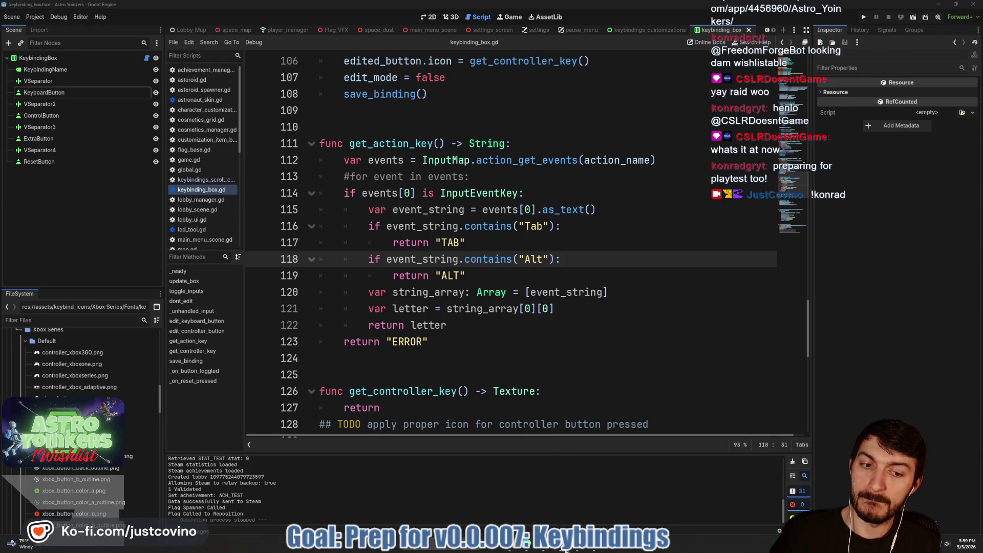
pyautogui.click(524, 547)
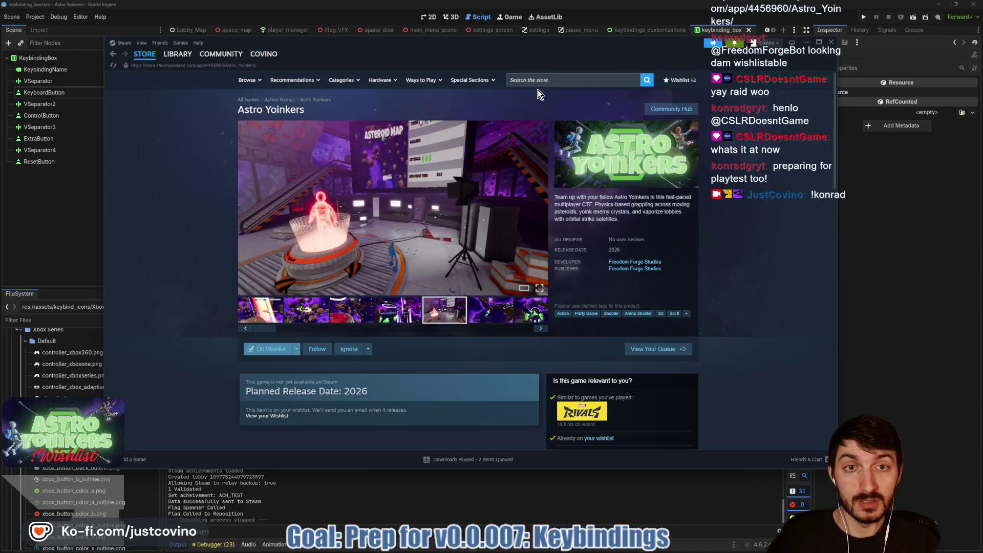
pyautogui.click(534, 79)
pyautogui.write('h')
pyautogui.press('BackSpace')
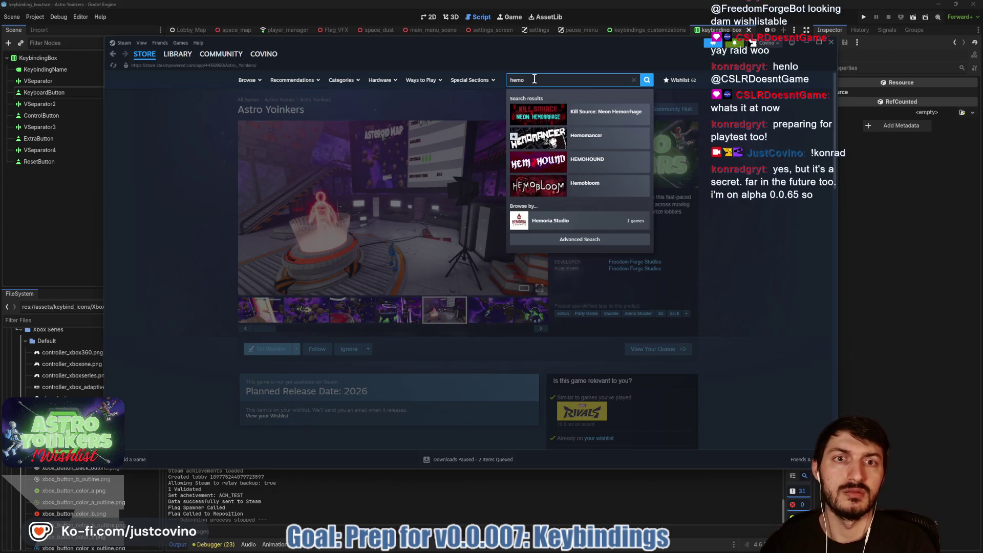
pyautogui.write('man')
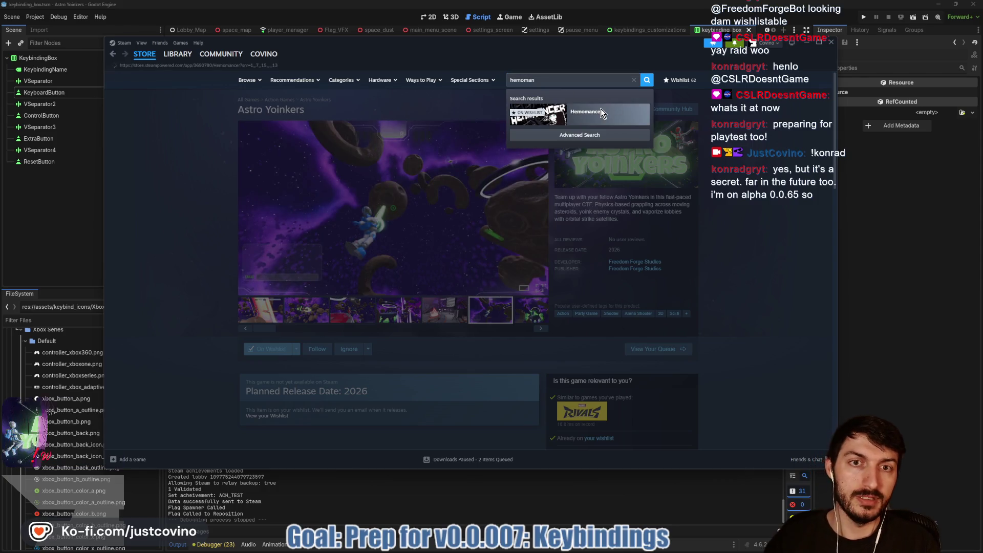
pyautogui.click(600, 108)
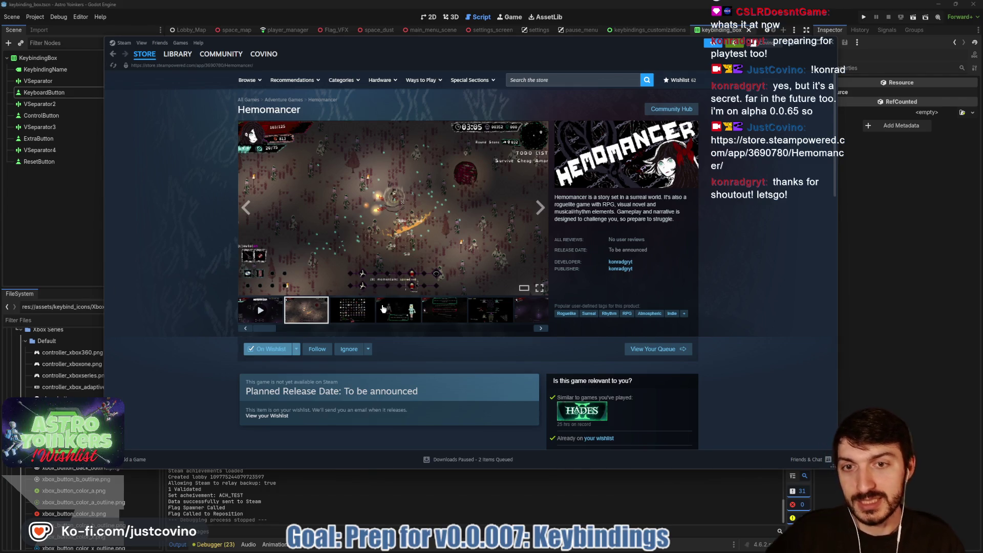
pyautogui.click(536, 210)
pyautogui.click(536, 210)
pyautogui.click(536, 209)
pyautogui.click(536, 210)
pyautogui.click(536, 210)
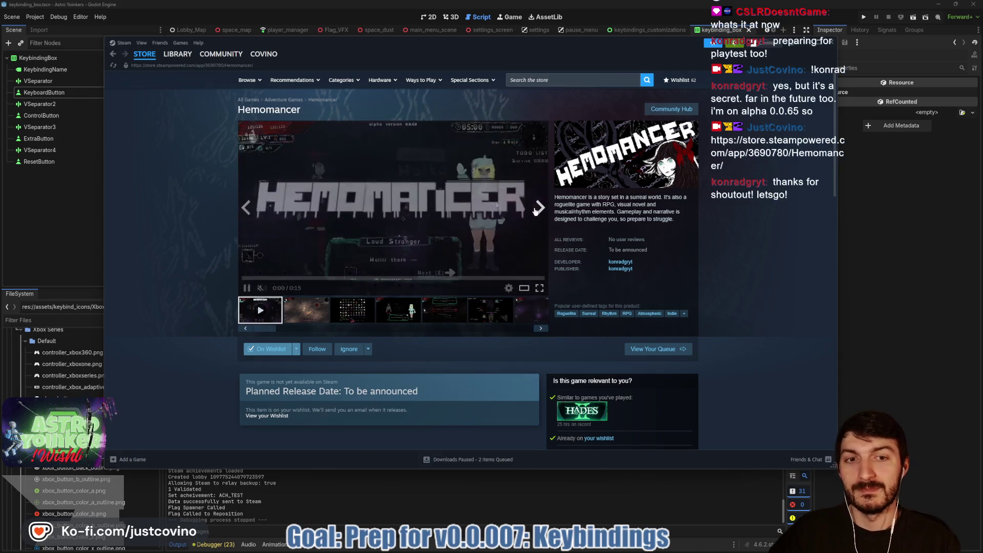
pyautogui.scroll(-3, 420, 260)
pyautogui.scroll(-2, 419, 260)
pyautogui.scroll(5, 419, 260)
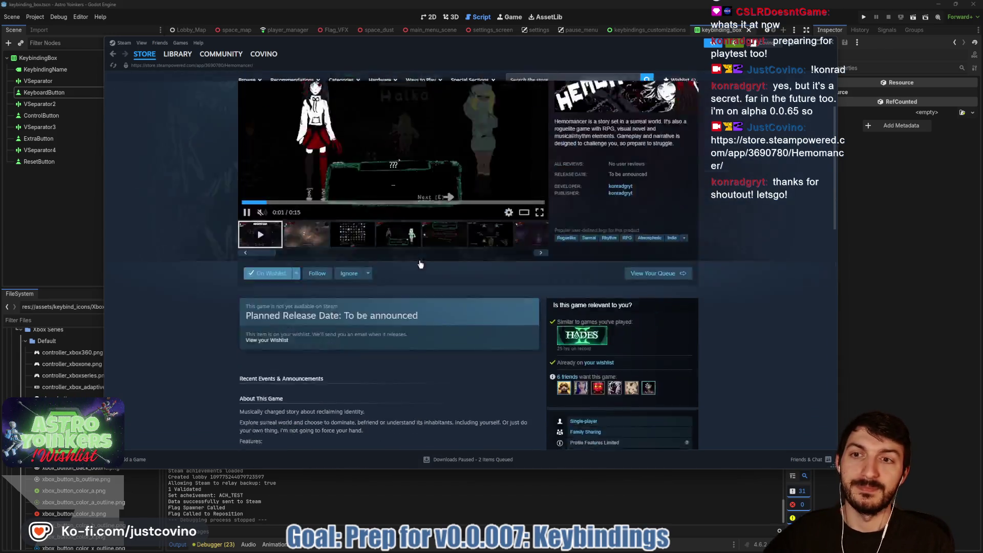
pyautogui.click(539, 80)
pyautogui.write('astro yo')
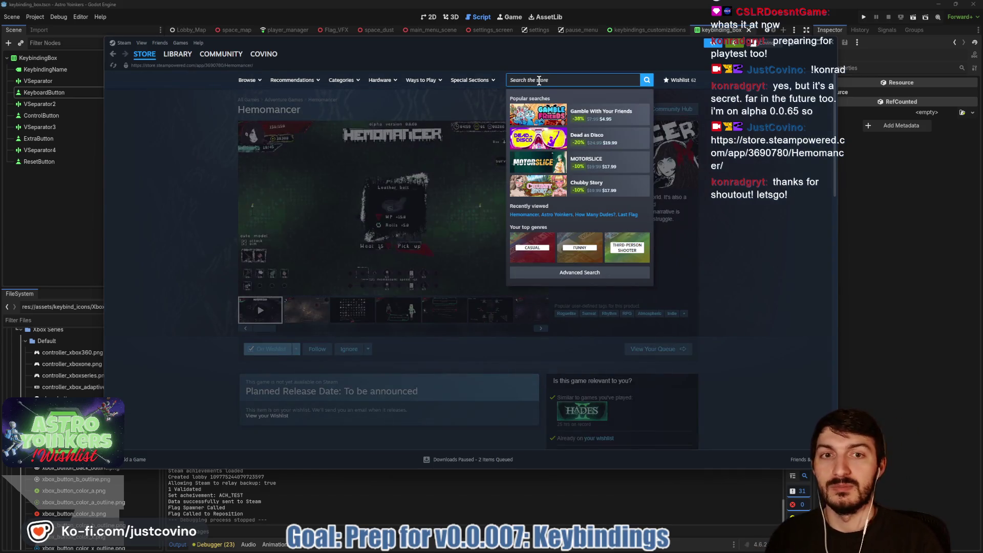
pyautogui.write('ink')
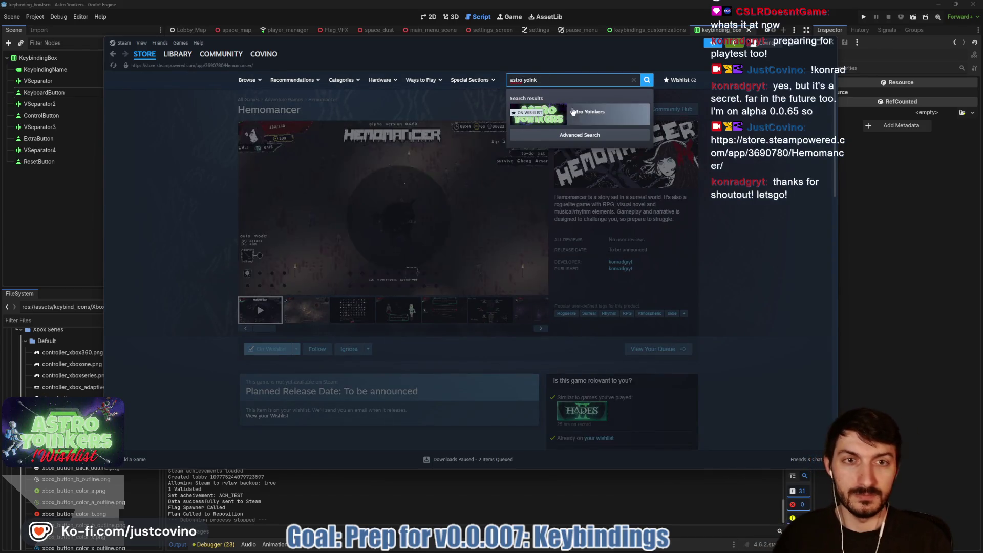
pyautogui.click(578, 116)
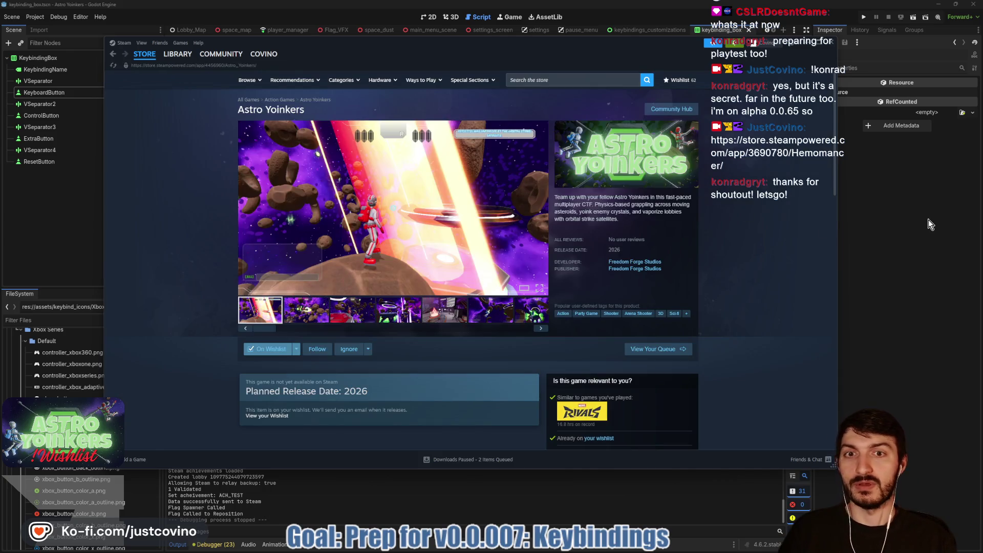
pyautogui.click(929, 220)
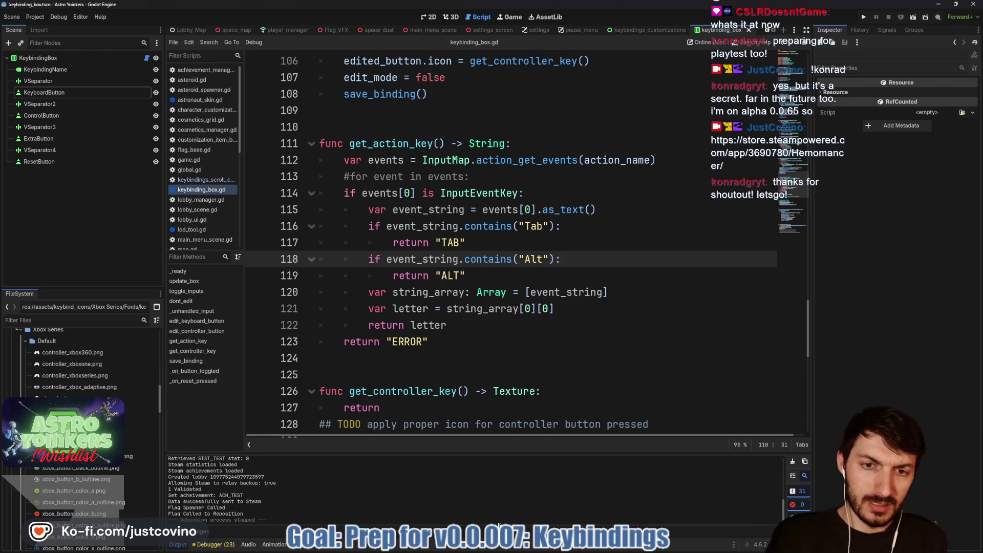
# Open the Nintendo Switch 2 Default icons folder under Desktop's ctf_tower assets/keybind_icons.
pyautogui.moveTo(530, 548)
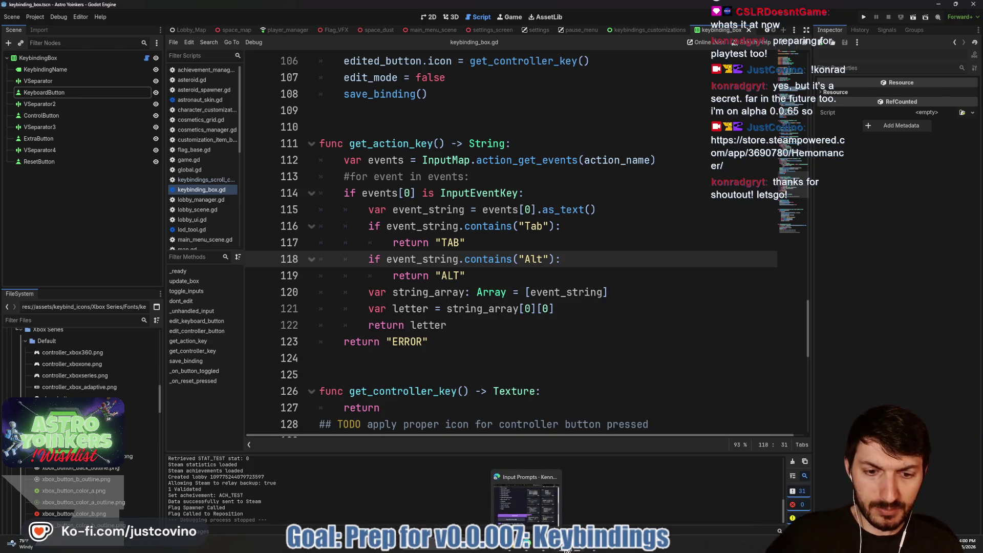
pyautogui.click(538, 511)
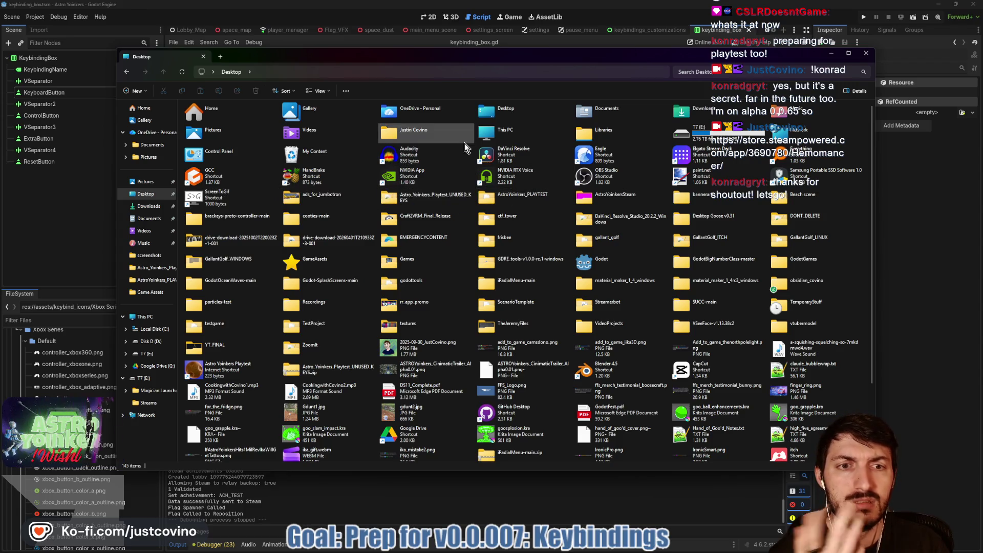
pyautogui.click(145, 198)
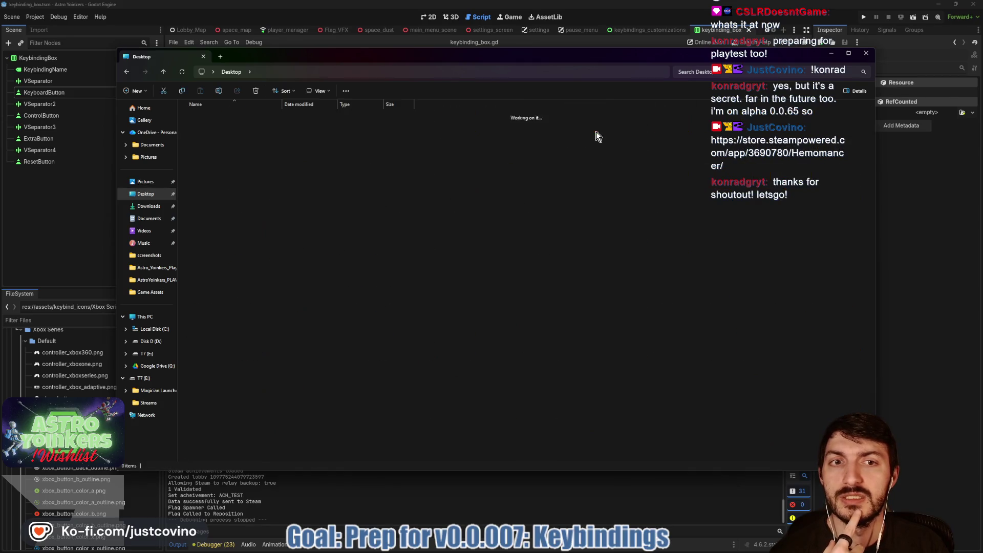
pyautogui.doubleClick(205, 137)
pyautogui.doubleClick(213, 154)
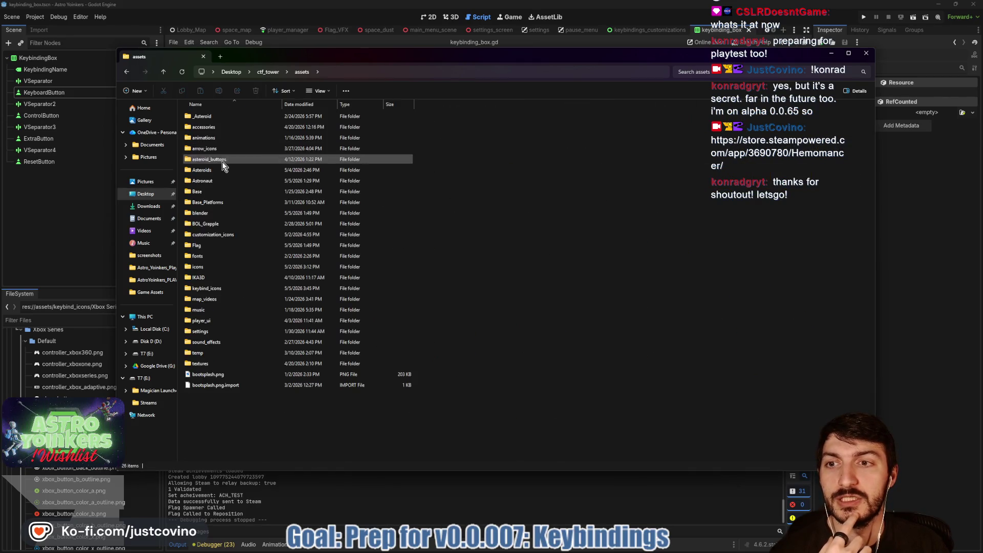
pyautogui.doubleClick(210, 288)
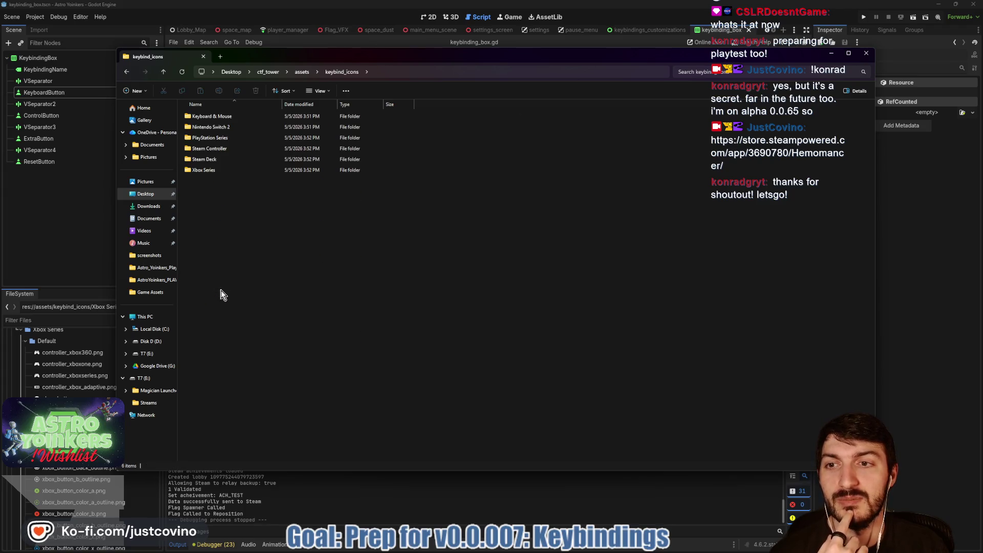
pyautogui.click(229, 120)
pyautogui.doubleClick(229, 120)
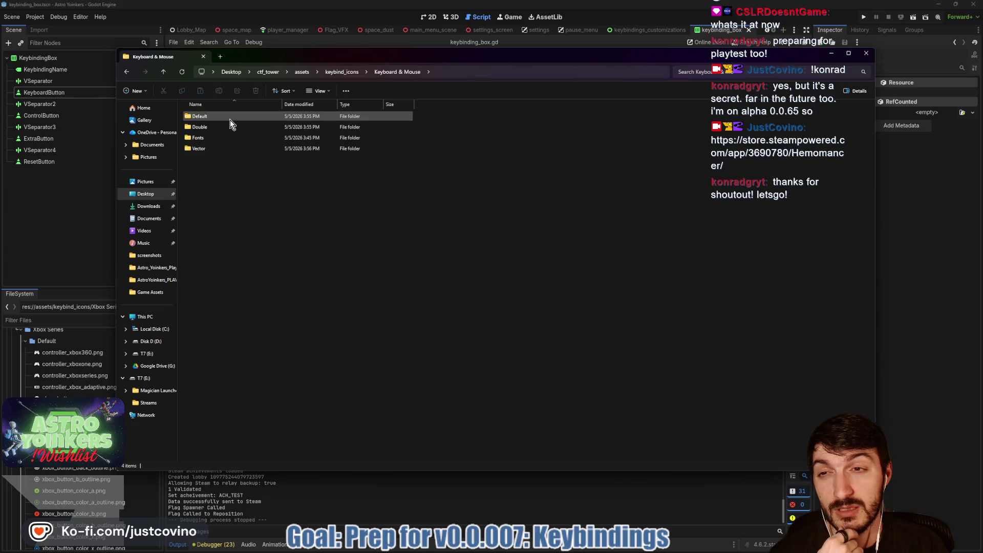
pyautogui.doubleClick(211, 149)
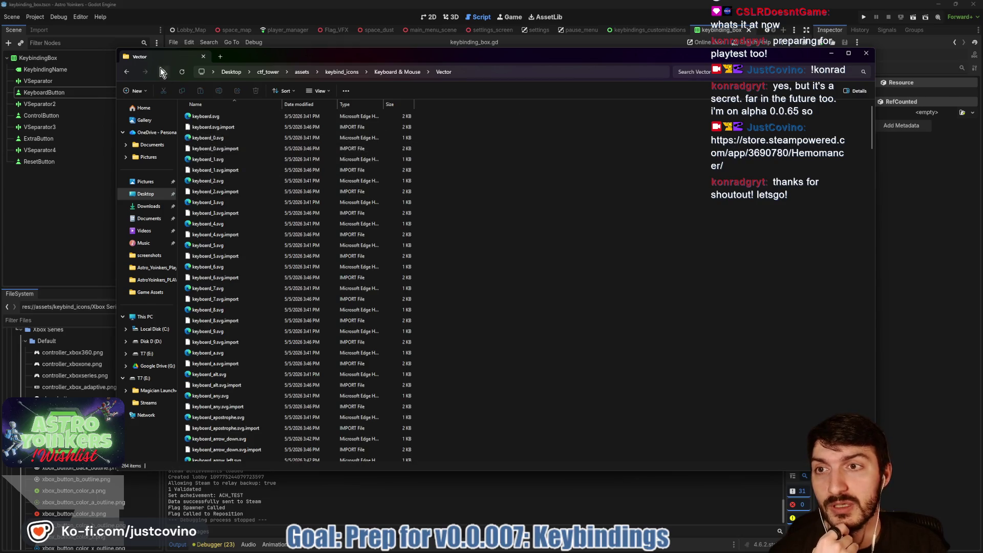
pyautogui.hotkey('alt', 'Up')
pyautogui.hotkey('alt', 'Up')
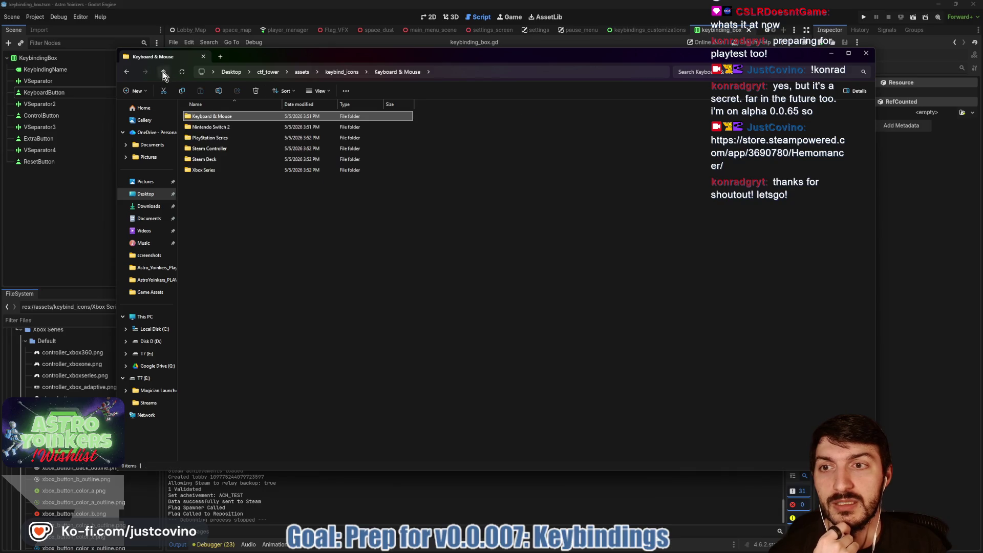
pyautogui.doubleClick(212, 127)
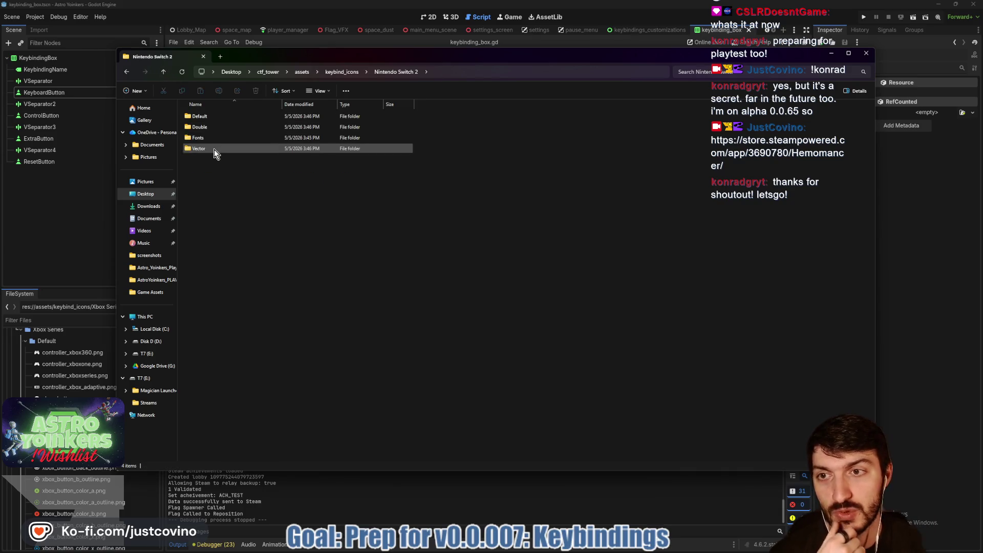
pyautogui.doubleClick(212, 117)
# Show the Default folder as large icons, search for outline, and select all 92 results.
pyautogui.click(288, 90)
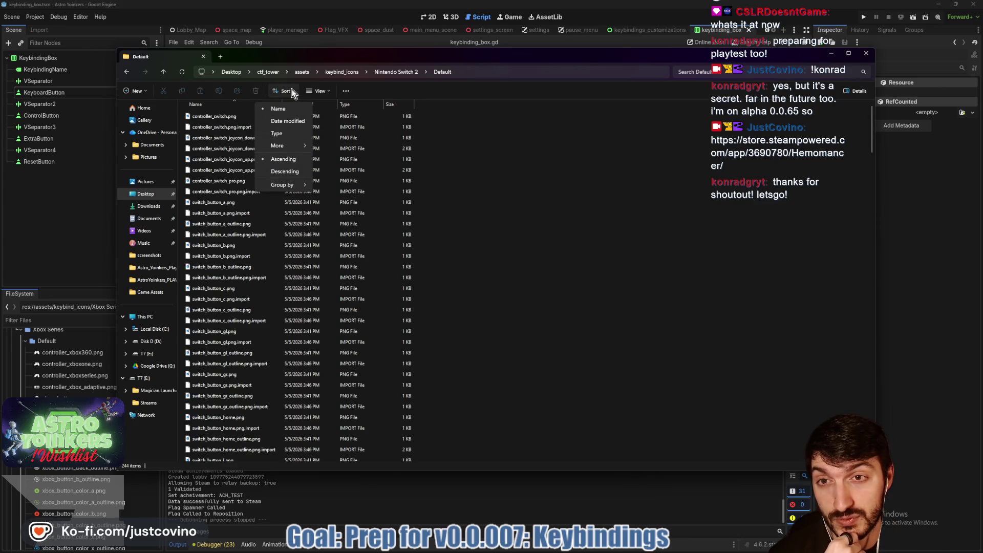
pyautogui.click(318, 90)
pyautogui.click(318, 122)
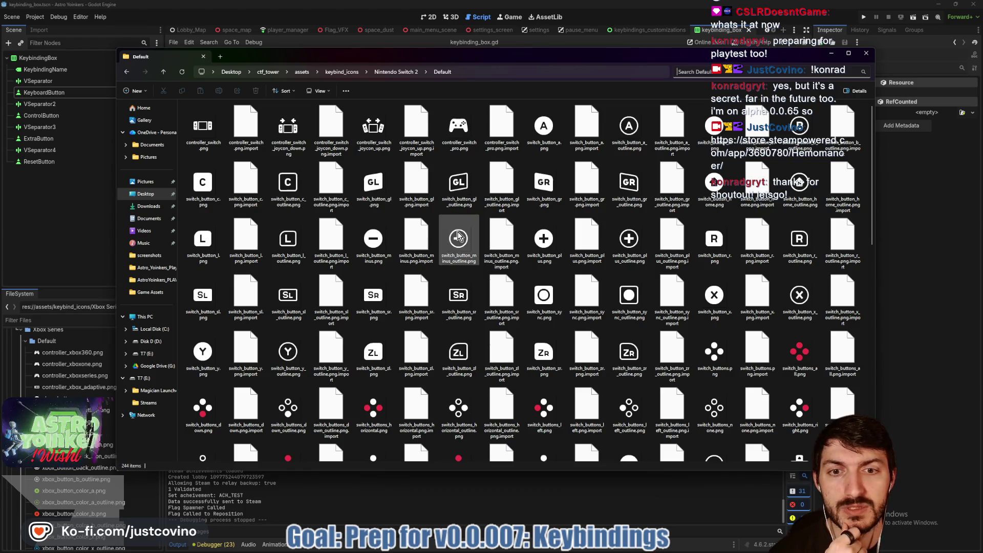
pyautogui.click(727, 72)
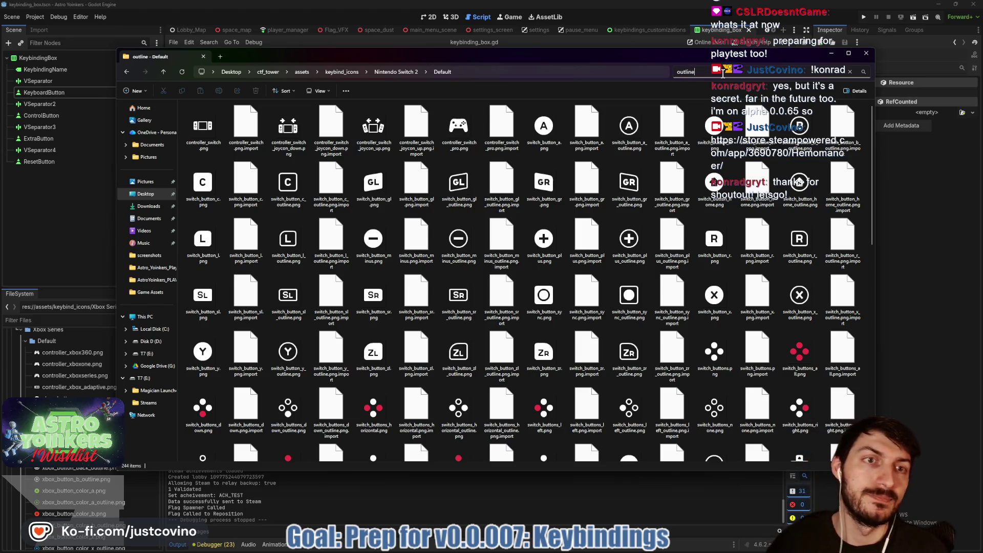
pyautogui.press('Return')
pyautogui.click(203, 132)
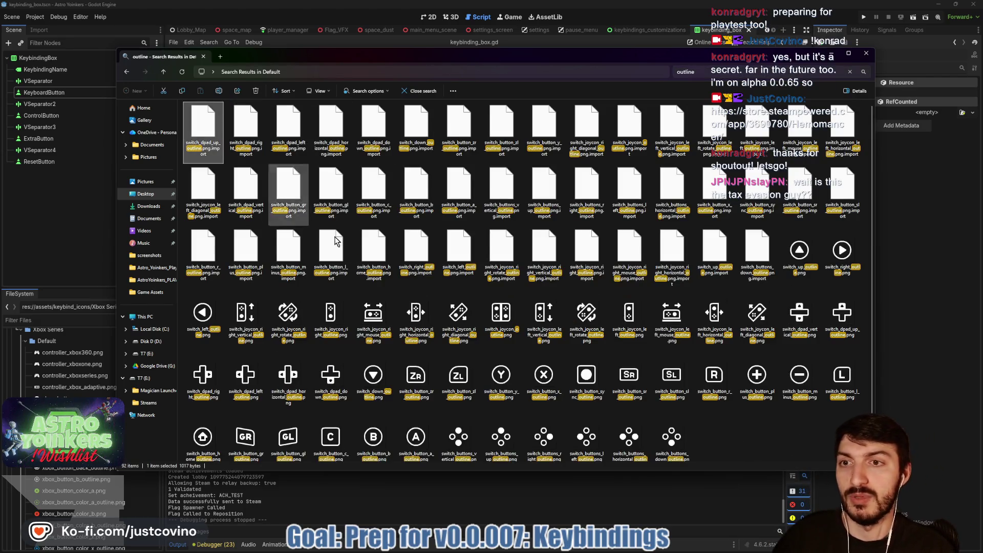
pyautogui.click(675, 419)
pyautogui.hotkey('ctrl', 'a')
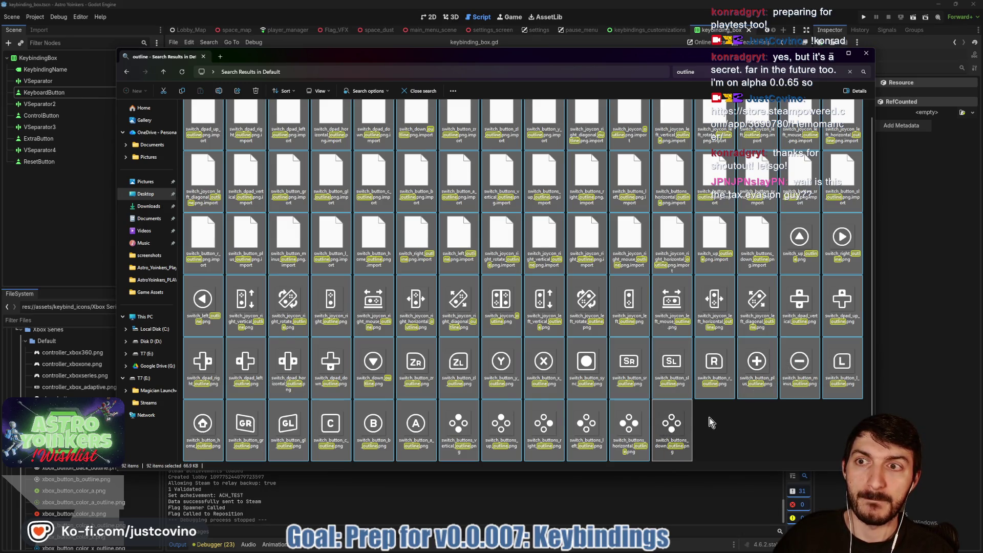
# Dismiss the Item Not Found warning, refresh the outline search, and return to the Default folder.
pyautogui.doubleClick(671, 421)
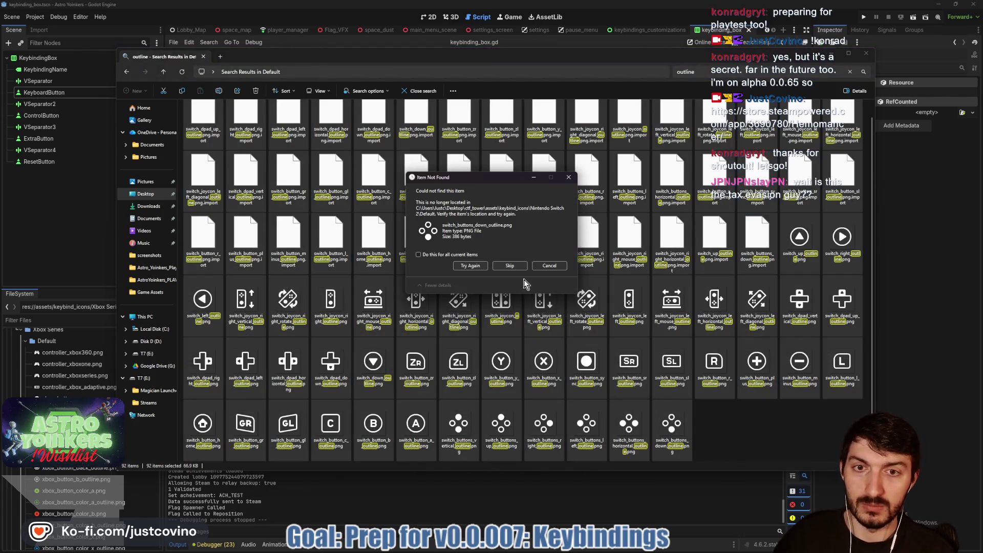
pyautogui.click(550, 266)
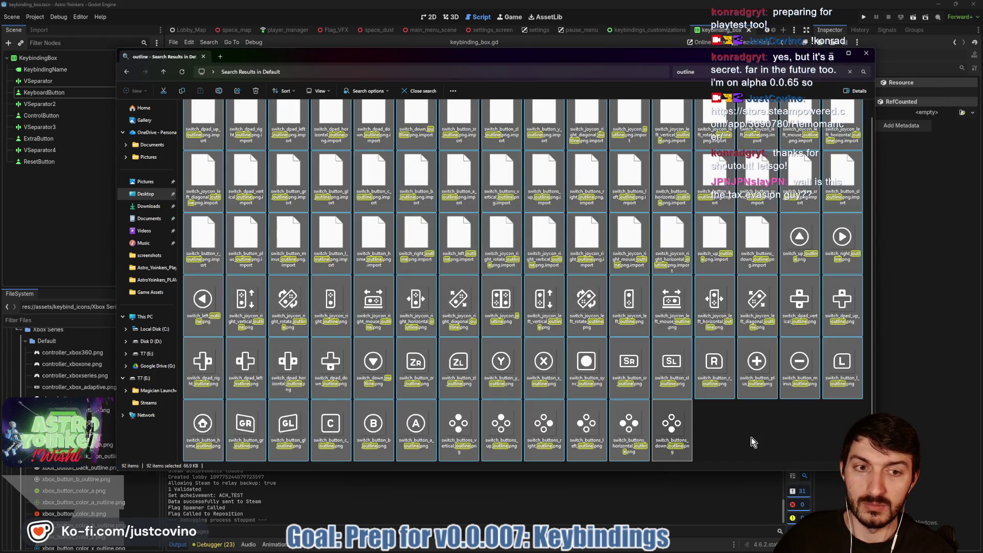
pyautogui.click(751, 437)
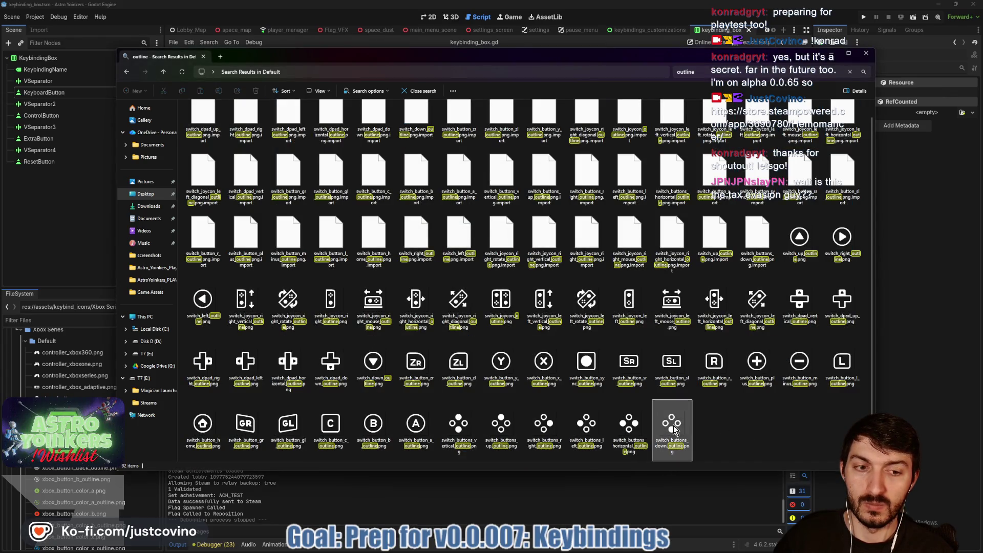
pyautogui.click(182, 72)
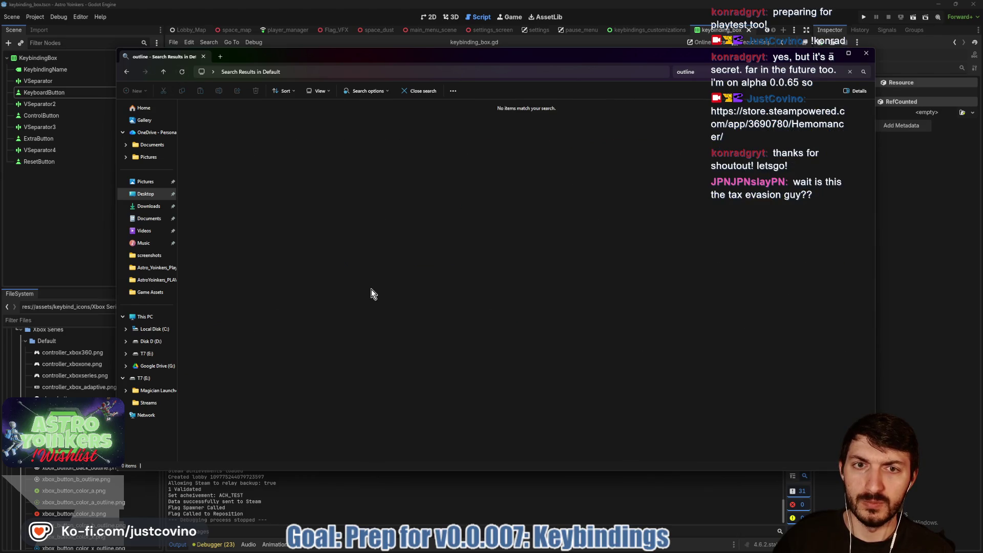
pyautogui.click(125, 75)
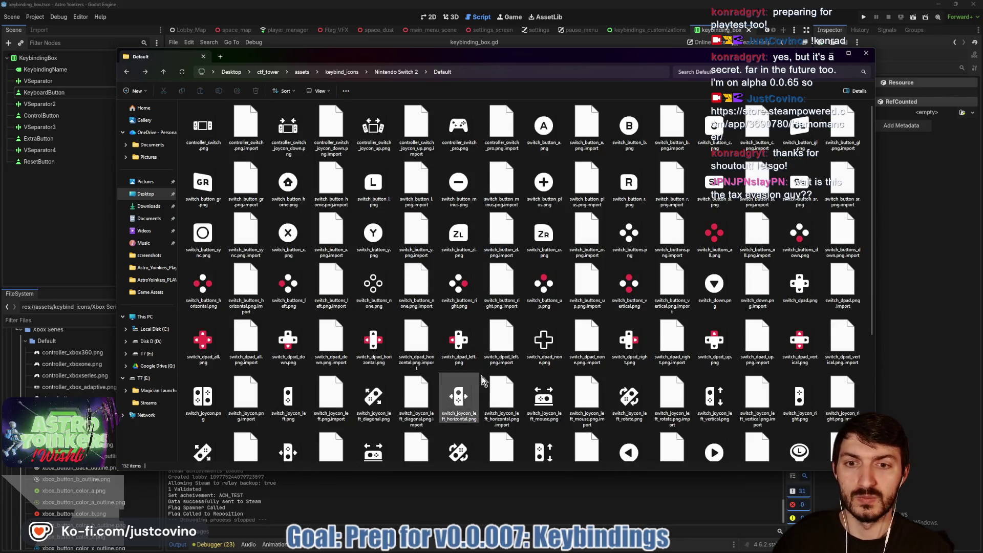
# Search the Nintendo Switch 2 Double folder for outline and recycle all 92 matching files.
pyautogui.click(163, 71)
pyautogui.doubleClick(196, 127)
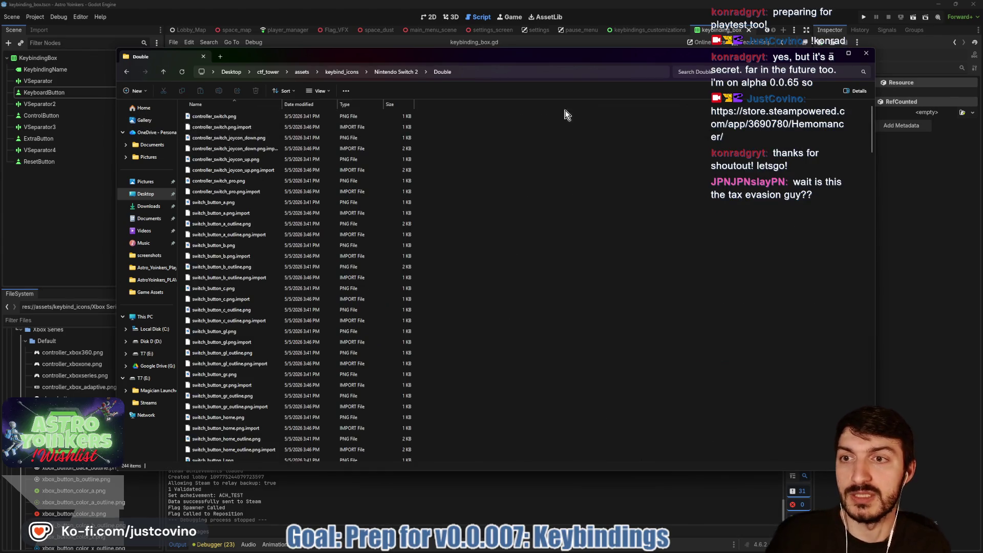
pyautogui.click(748, 73)
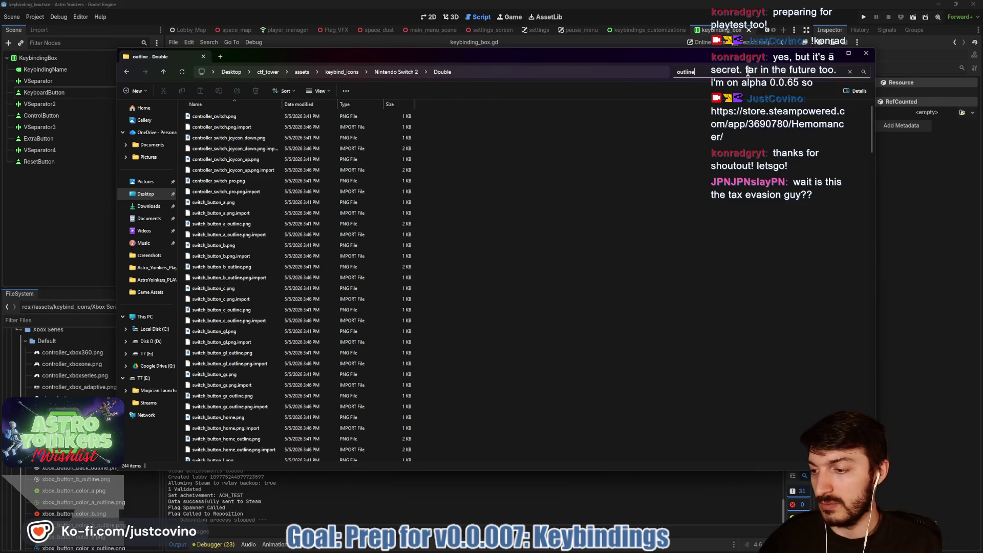
pyautogui.press('Return')
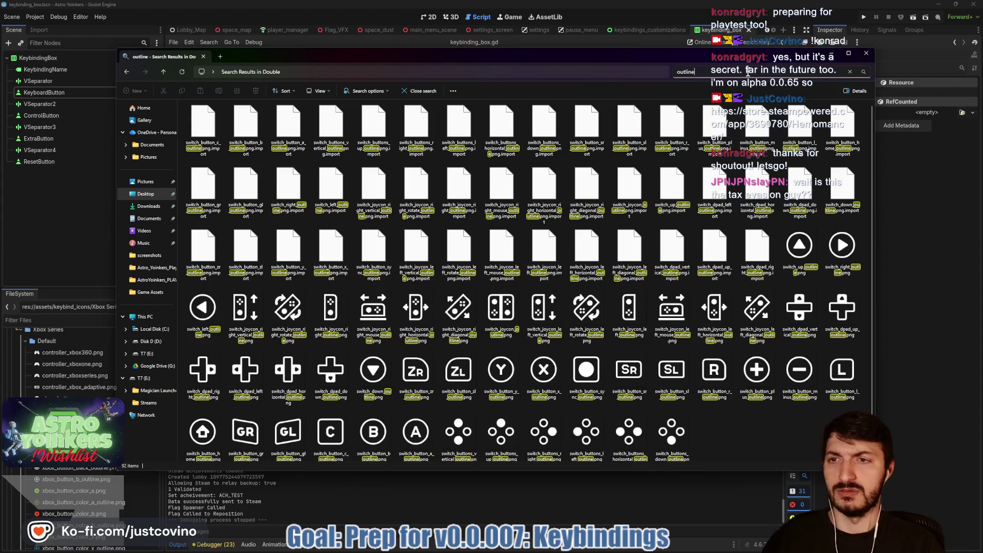
pyautogui.click(204, 132)
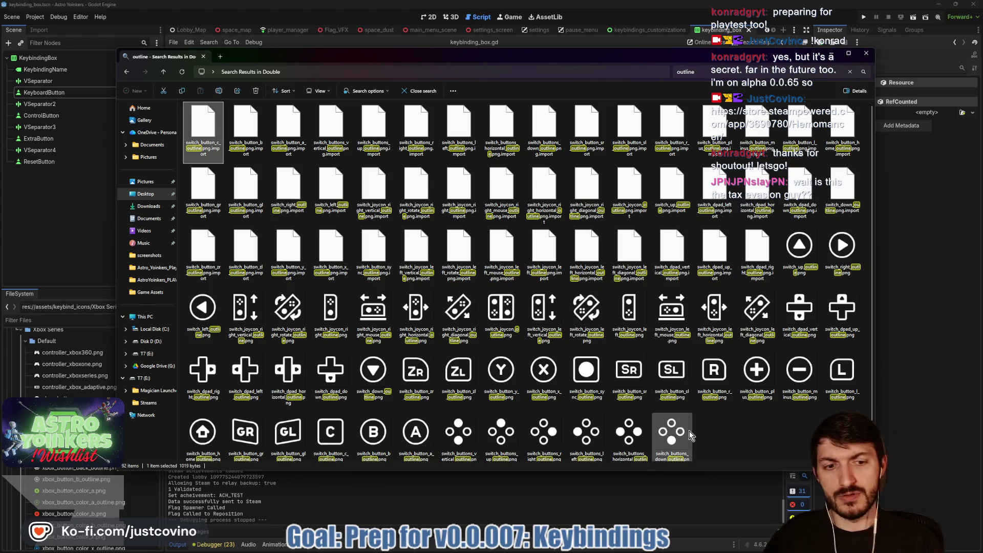
pyautogui.keyDown('shift'); pyautogui.click(689, 432); pyautogui.keyUp('shift')
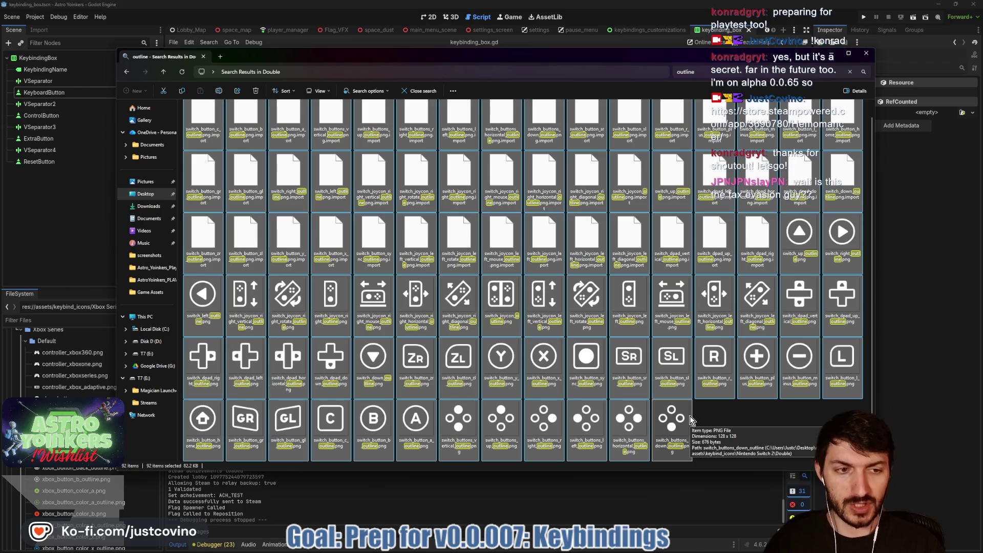
pyautogui.hotkey('ctrl', 'c')
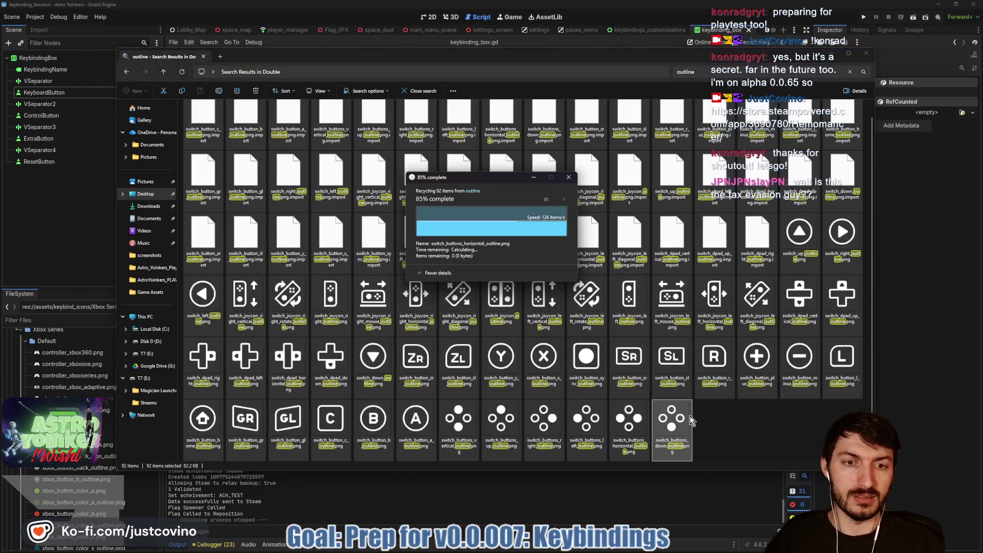
# Go back to Nintendo Switch 2, open the Vector folder and search it for 'outline'.
pyautogui.click(123, 71)
pyautogui.click(129, 73)
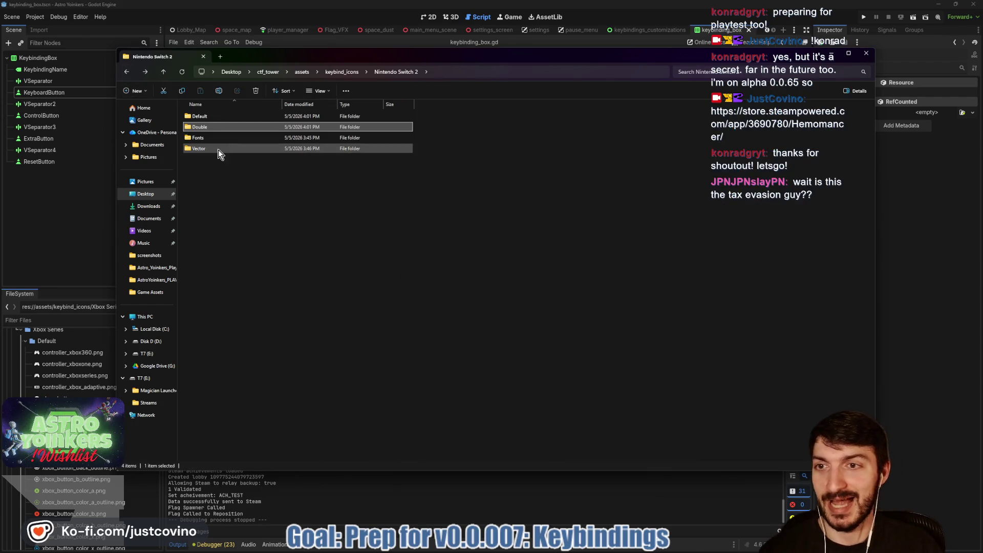
pyautogui.click(214, 151)
pyautogui.doubleClick(214, 151)
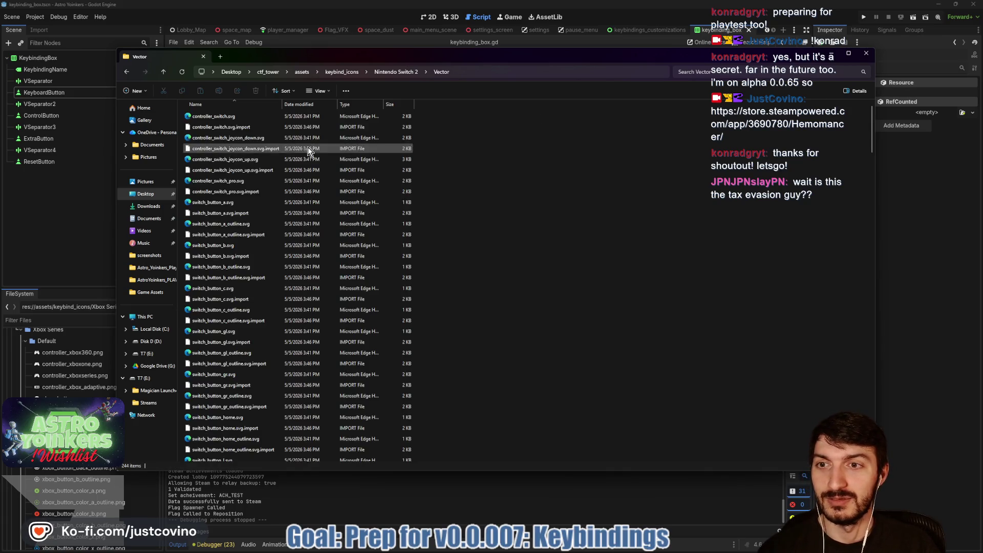
pyautogui.click(712, 72)
pyautogui.write('outline')
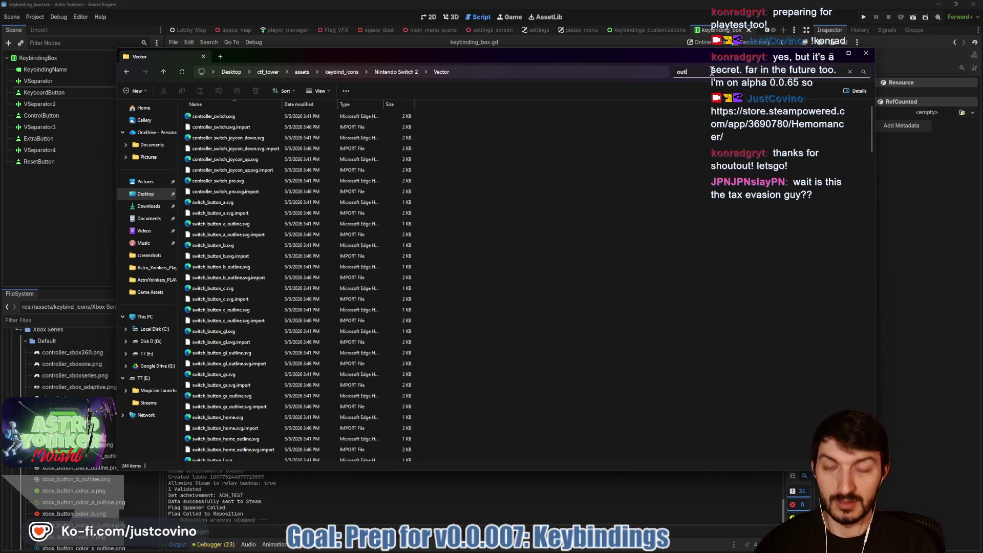
# Select all 92 outline .svg results in the Vector folder, then leave the search.
pyautogui.click(410, 134)
pyautogui.scroll(-15, 428, 246)
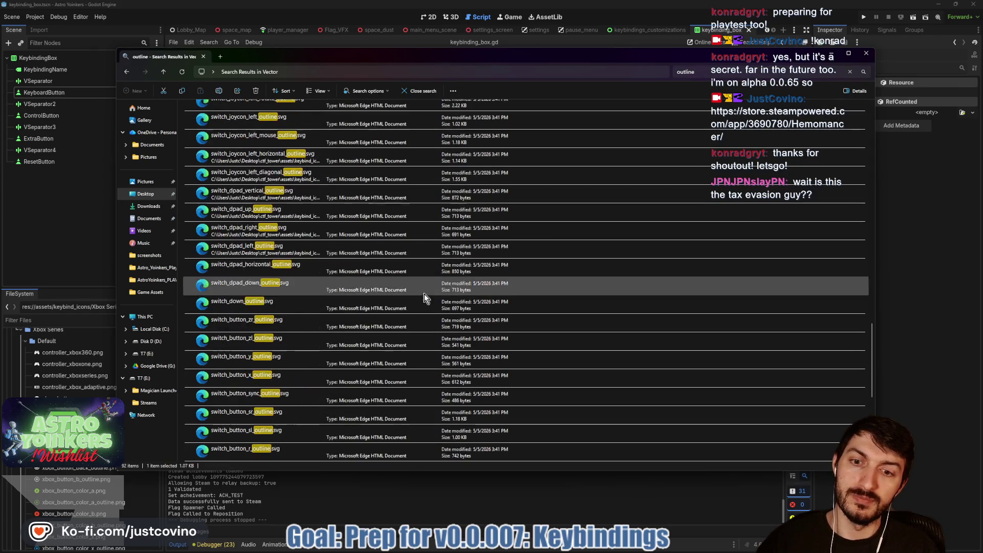
pyautogui.hotkey('ctrl', 'a')
pyautogui.scroll(-5, 395, 408)
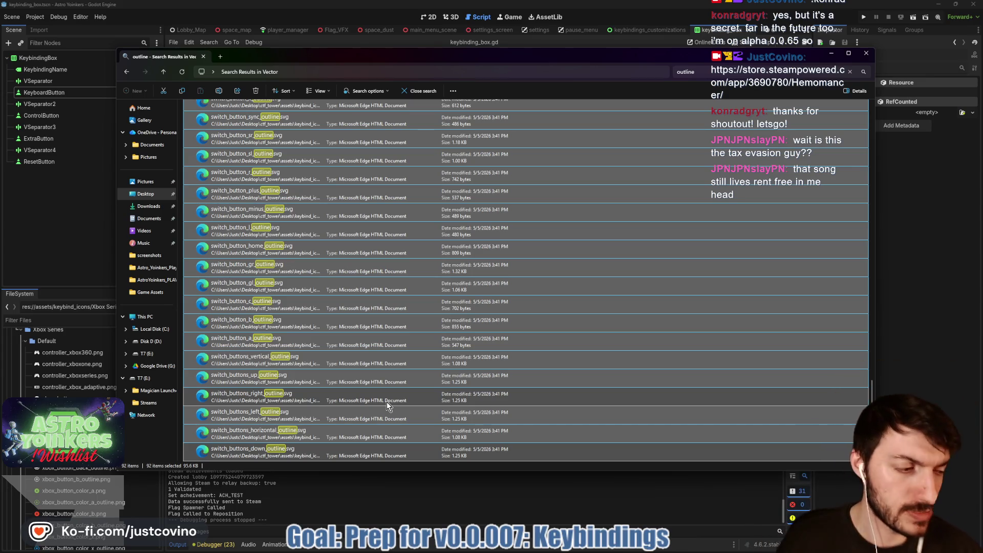
pyautogui.click(127, 73)
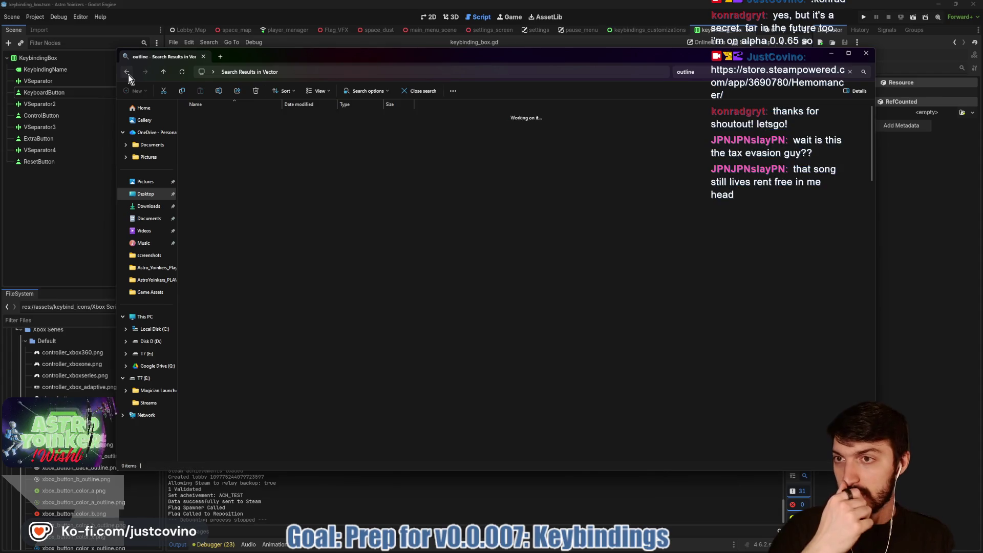
# Navigate back up to keybind_icons and open PlayStation Series > Default.
pyautogui.click(128, 70)
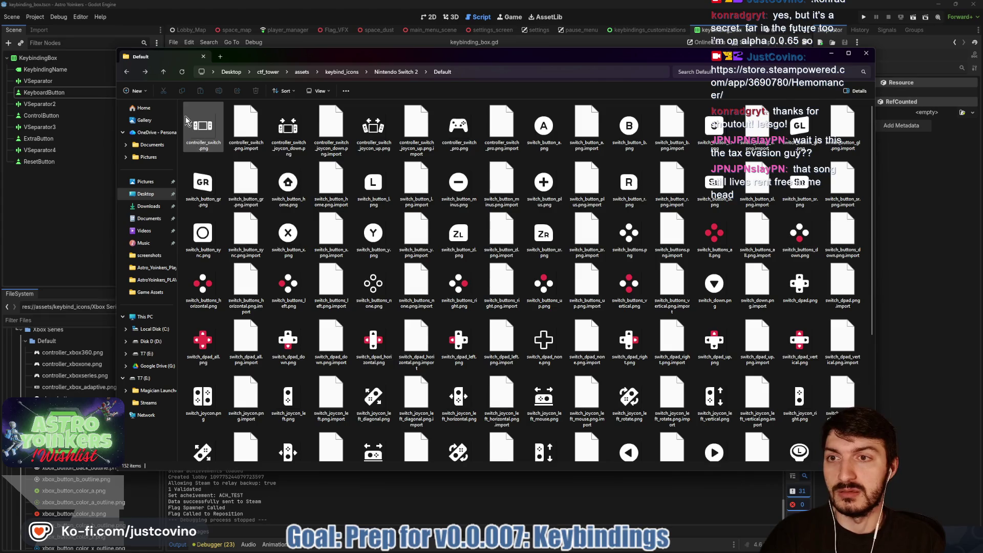
pyautogui.click(128, 71)
pyautogui.click(163, 73)
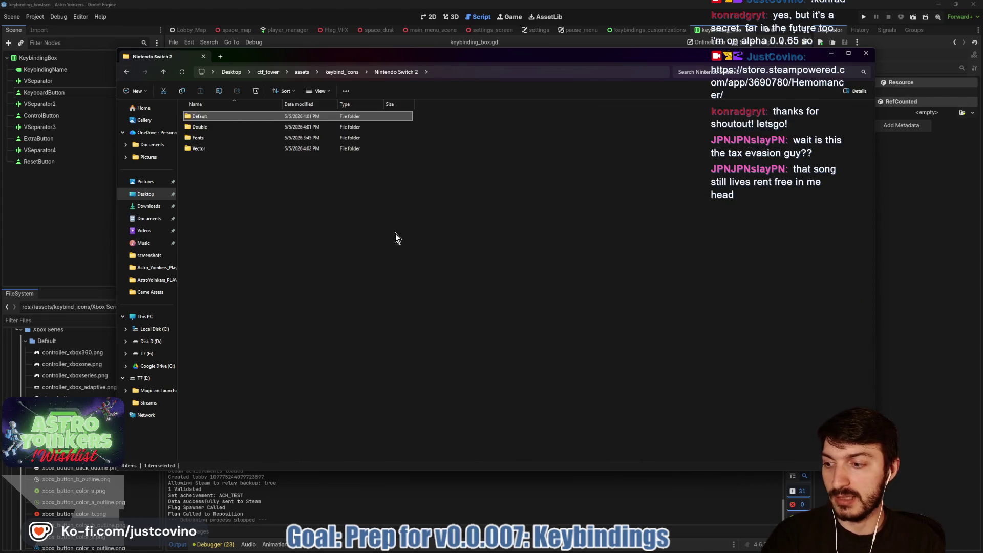
pyautogui.click(162, 72)
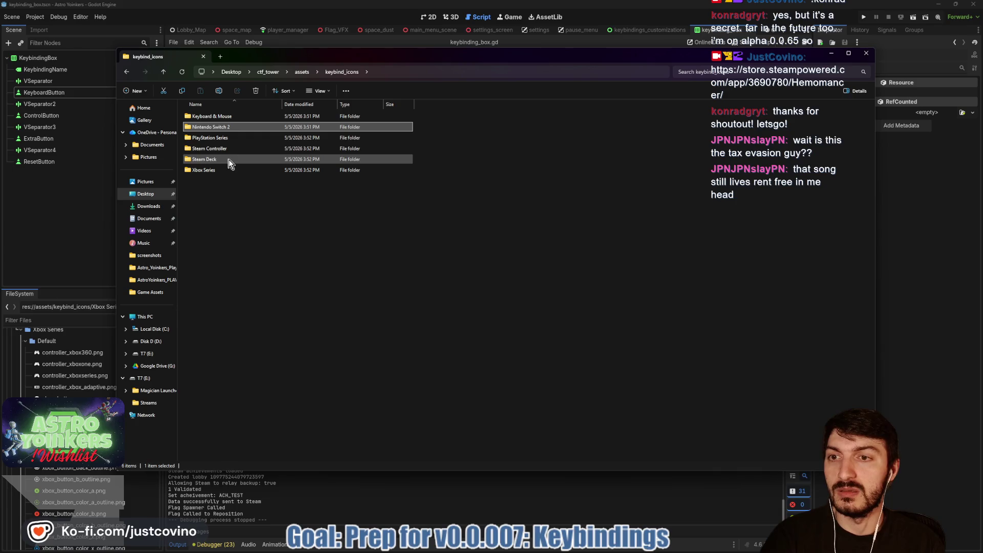
pyautogui.doubleClick(215, 127)
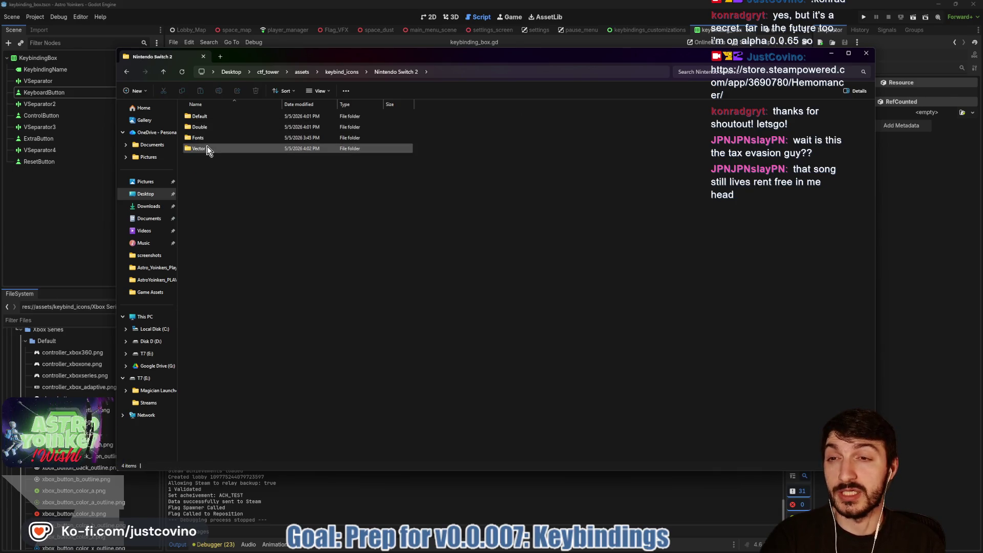
pyautogui.click(163, 72)
pyautogui.click(216, 138)
pyautogui.doubleClick(217, 138)
pyautogui.doubleClick(216, 117)
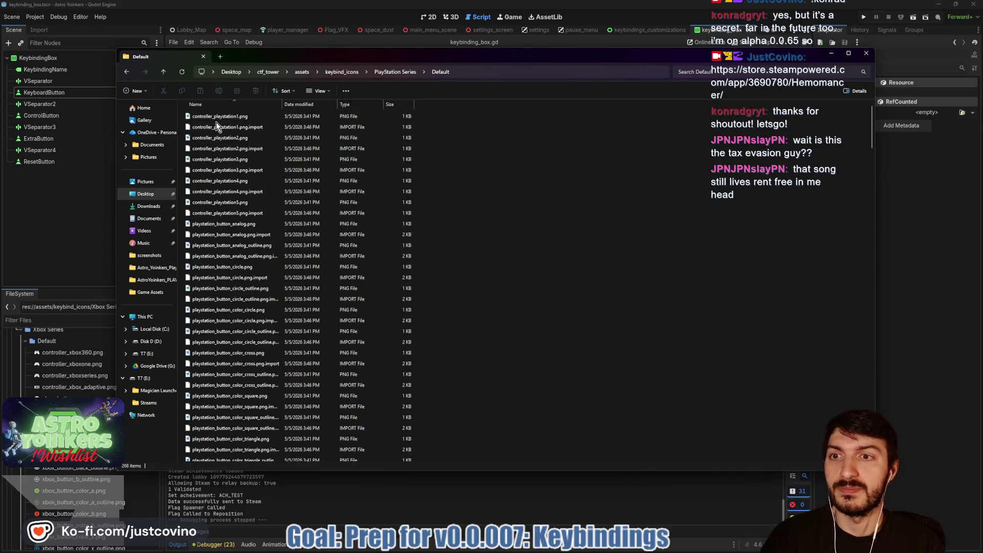
# Switch the folder to medium icons and search it for outline files.
pyautogui.click(319, 92)
pyautogui.click(322, 134)
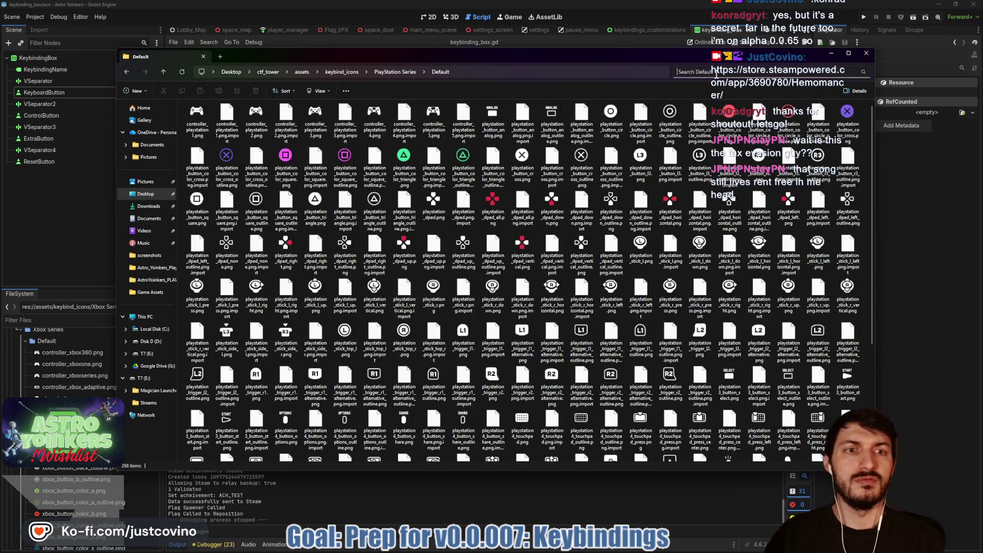
pyautogui.write('outline')
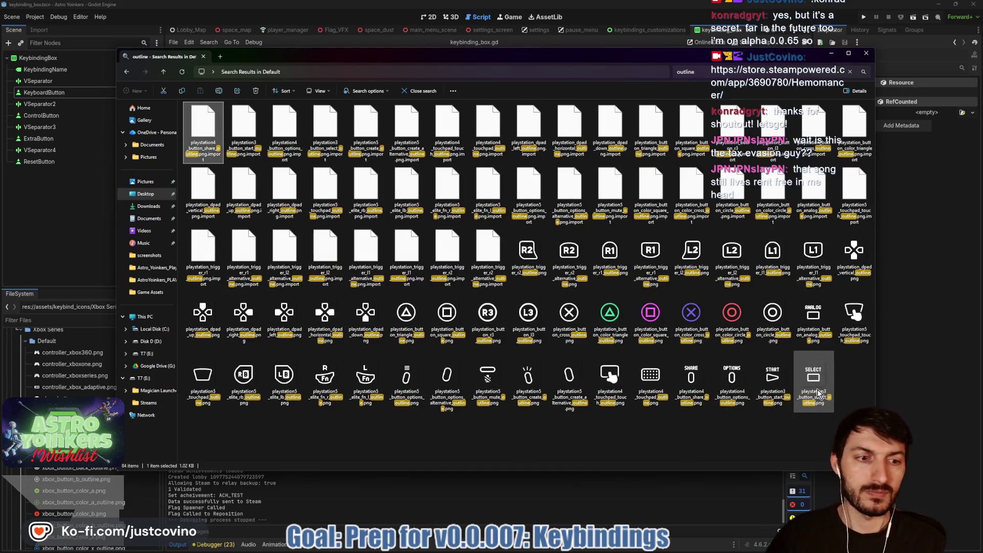
# Select and delete the 84 PlayStation outline results, then bring up the Astro Yoinkers Playtest form.
pyautogui.hotkey('ctrl', 'a')
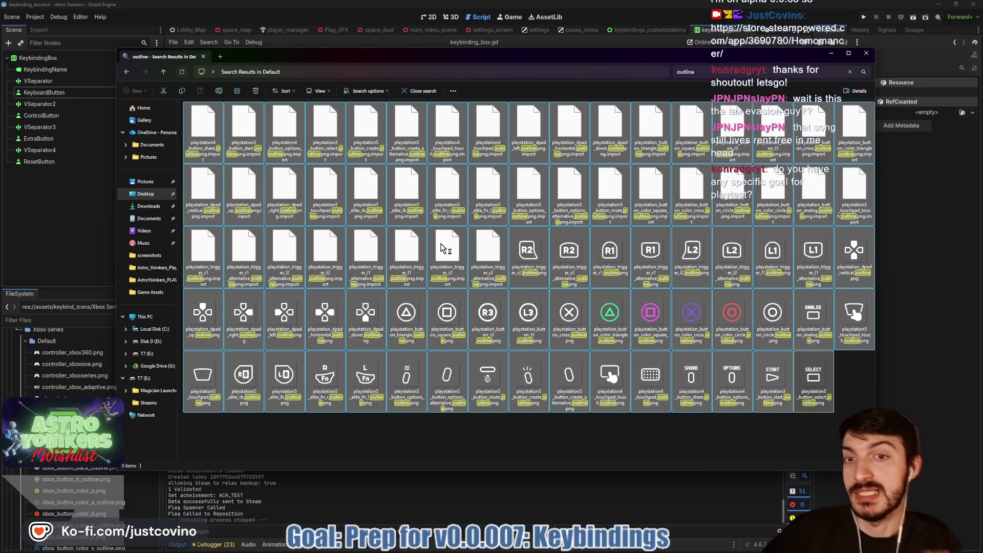
pyautogui.click(547, 551)
pyautogui.click(392, 50)
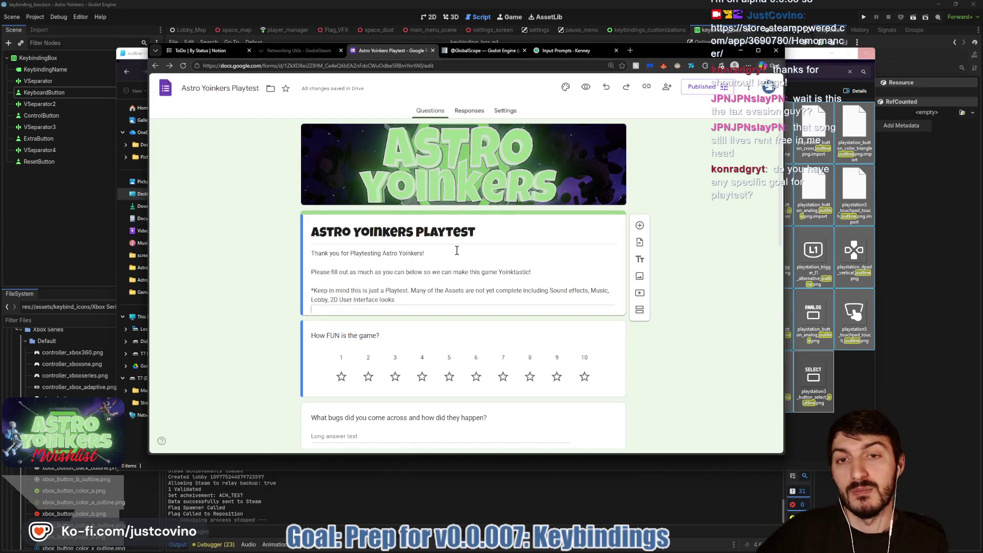
# Preview the Astro Yoinkers Playtest form, scroll through its questions, then close the preview and minimize the browser.
pyautogui.click(586, 87)
pyautogui.scroll(-3, 659, 248)
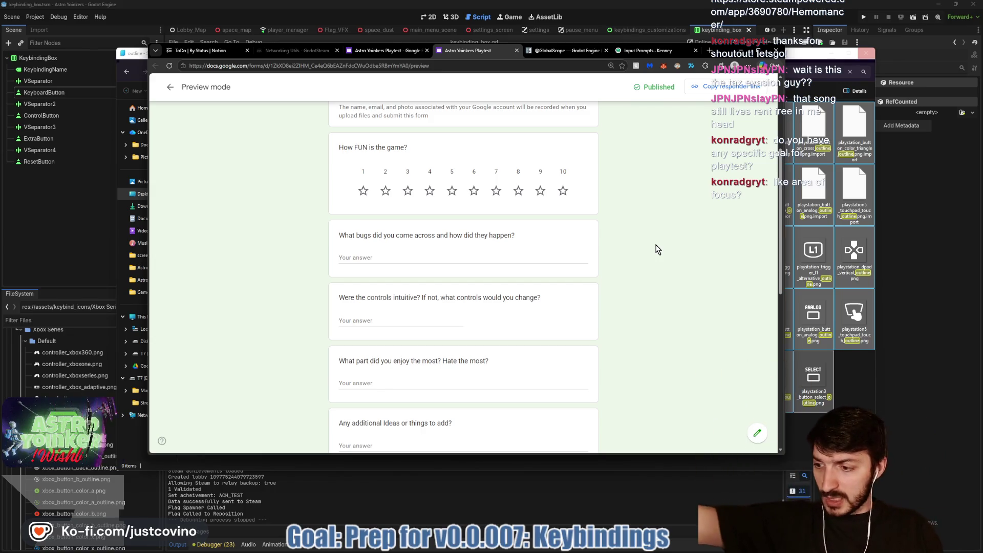
pyautogui.scroll(-2, 658, 249)
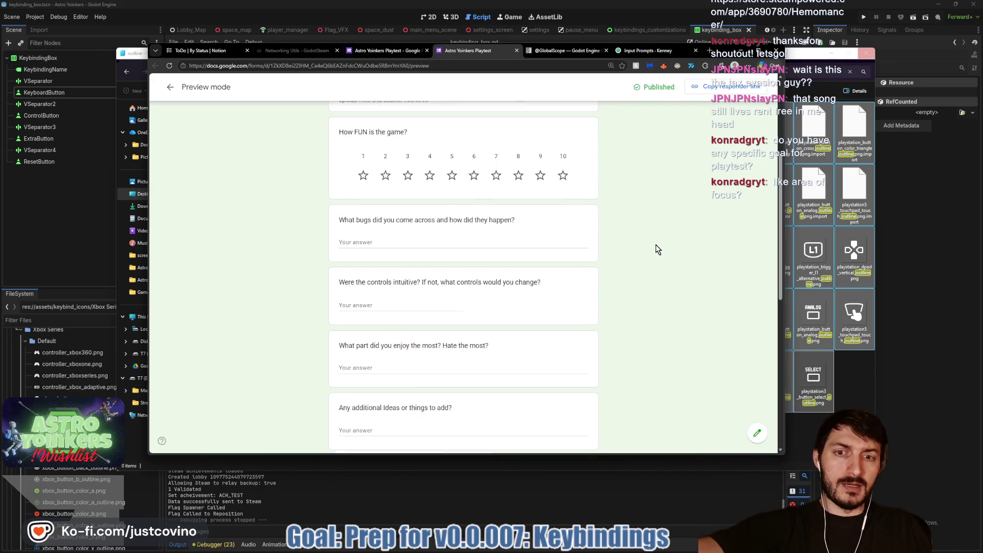
pyautogui.scroll(-2, 658, 249)
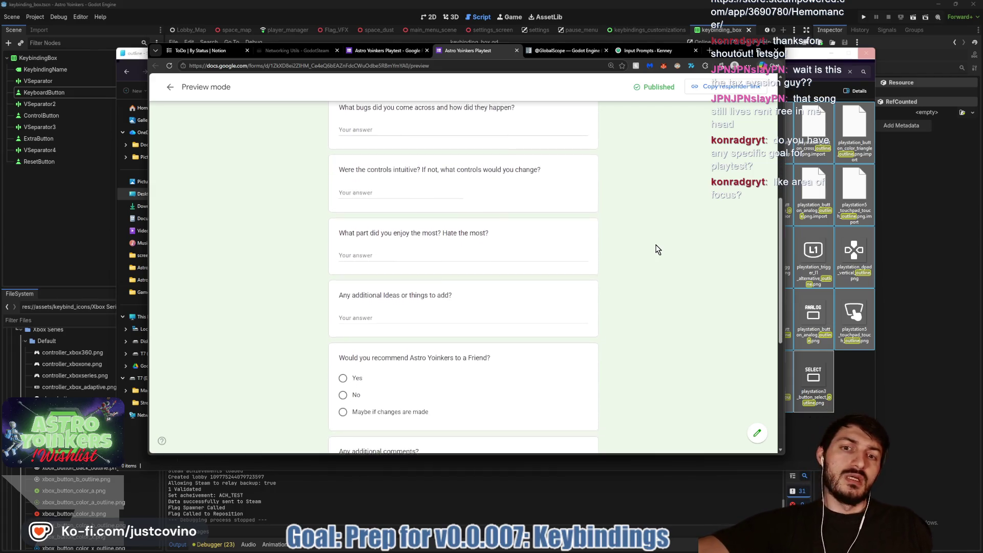
pyautogui.scroll(-1, 659, 250)
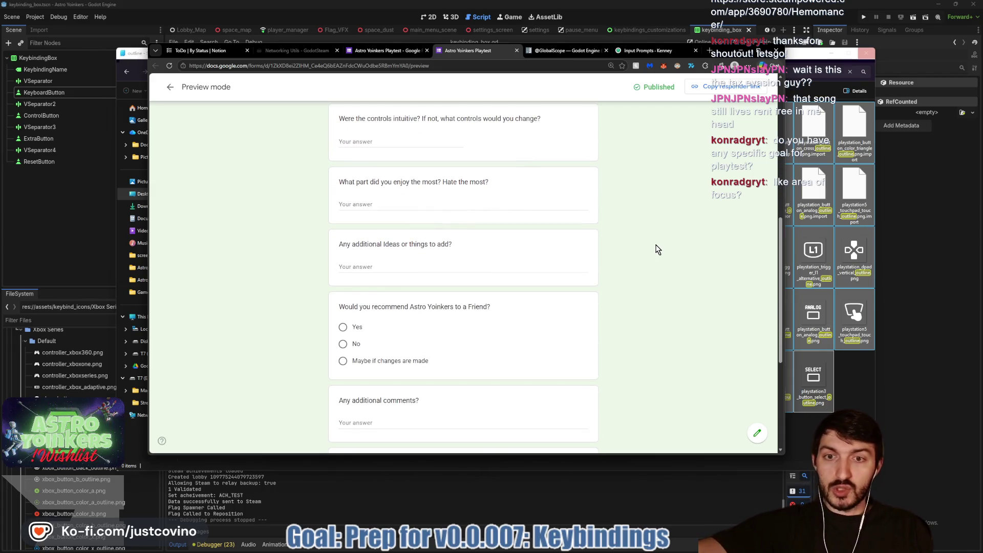
pyautogui.scroll(-3, 659, 249)
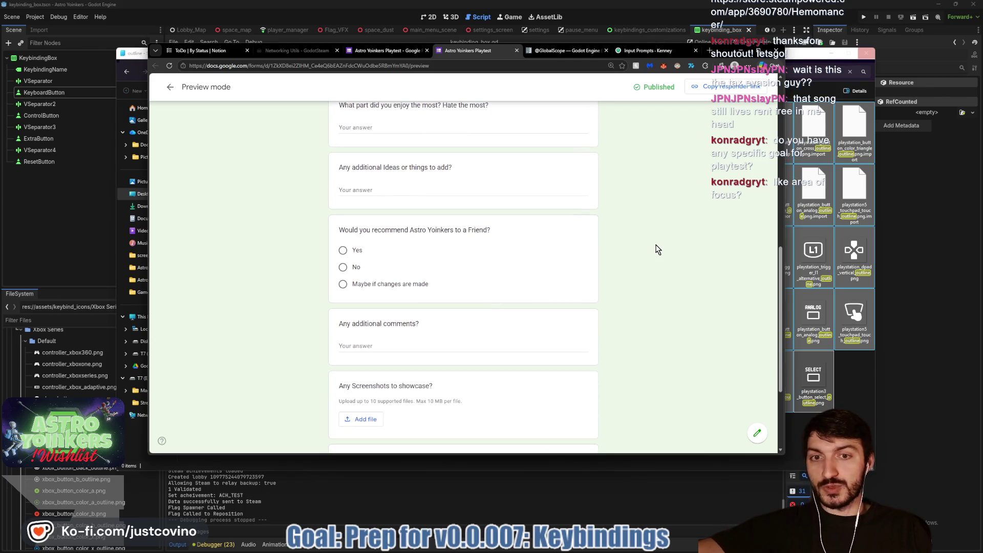
pyautogui.scroll(-2, 658, 250)
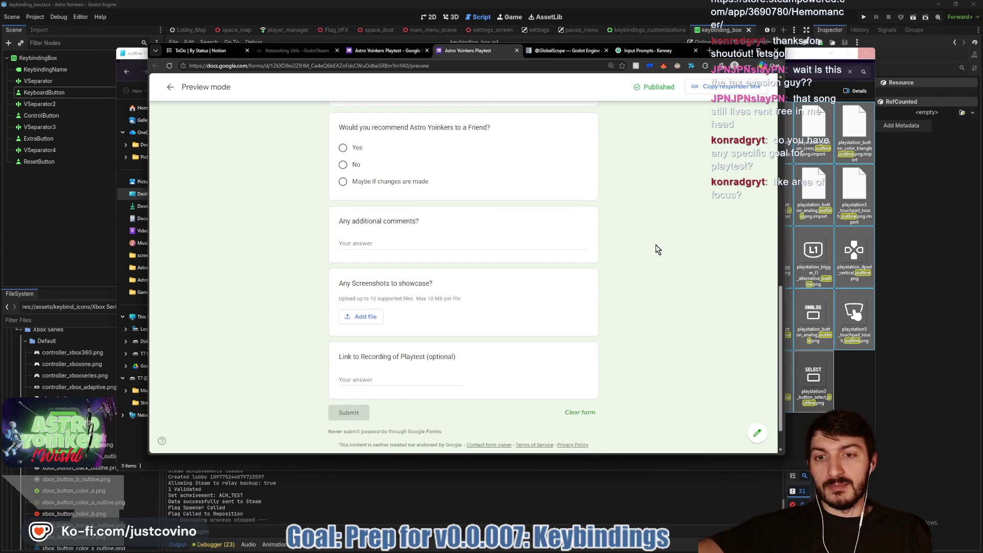
pyautogui.scroll(10, 657, 249)
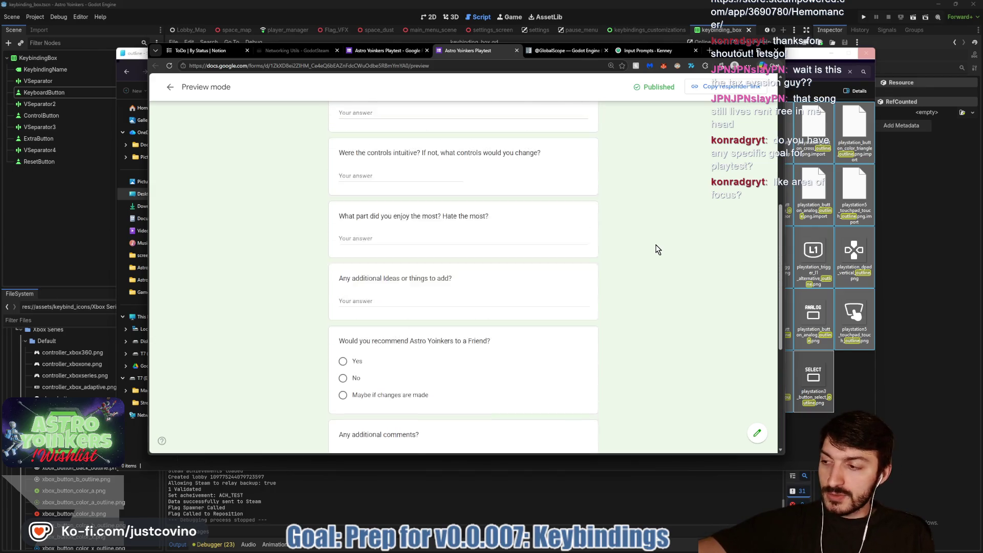
pyautogui.scroll(2, 657, 249)
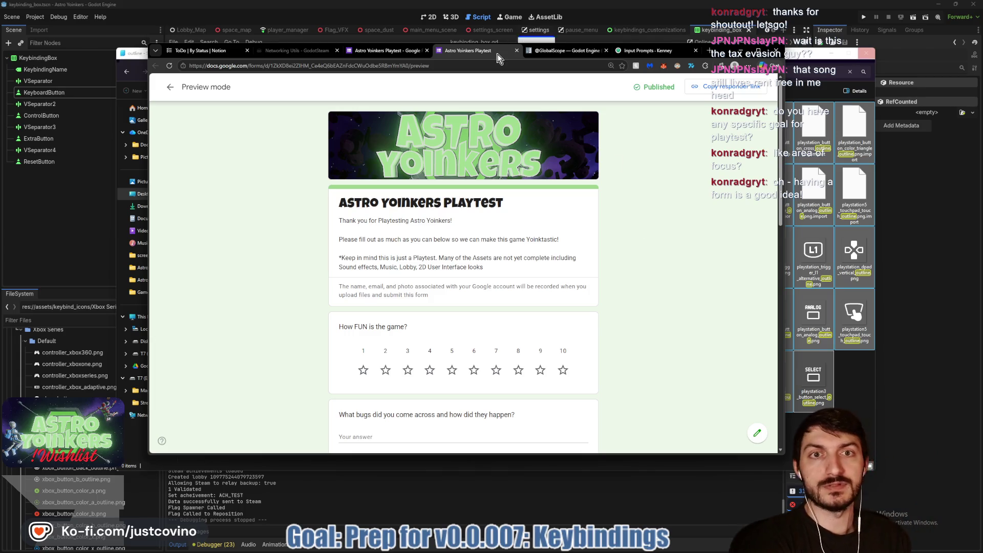
pyautogui.click(517, 50)
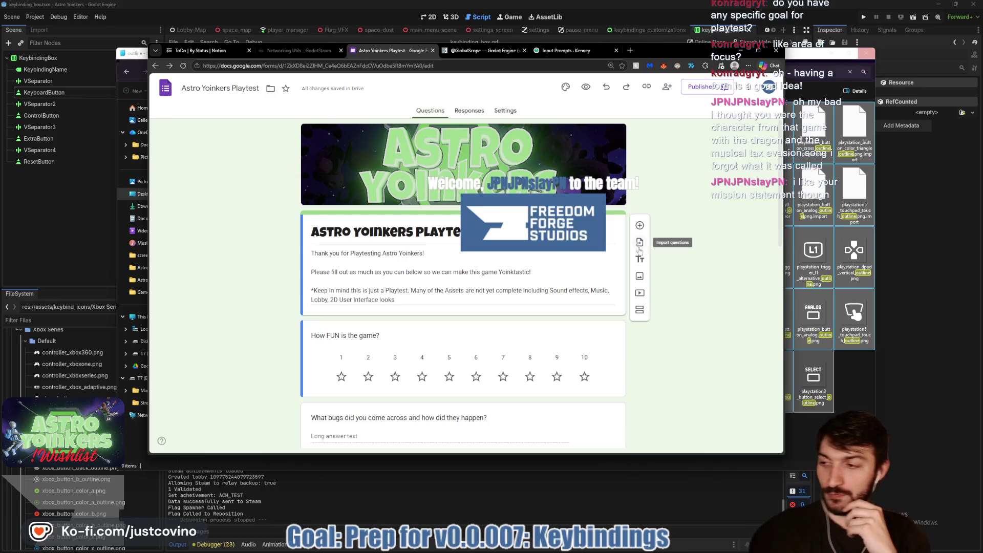
pyautogui.click(740, 54)
# Move the search window aside and filter the FileSystem dock for 'outline' files.
pyautogui.moveTo(325, 60)
pyautogui.mouseDown()
pyautogui.moveTo(365, 45)
pyautogui.moveTo(327, 60)
pyautogui.mouseUp()
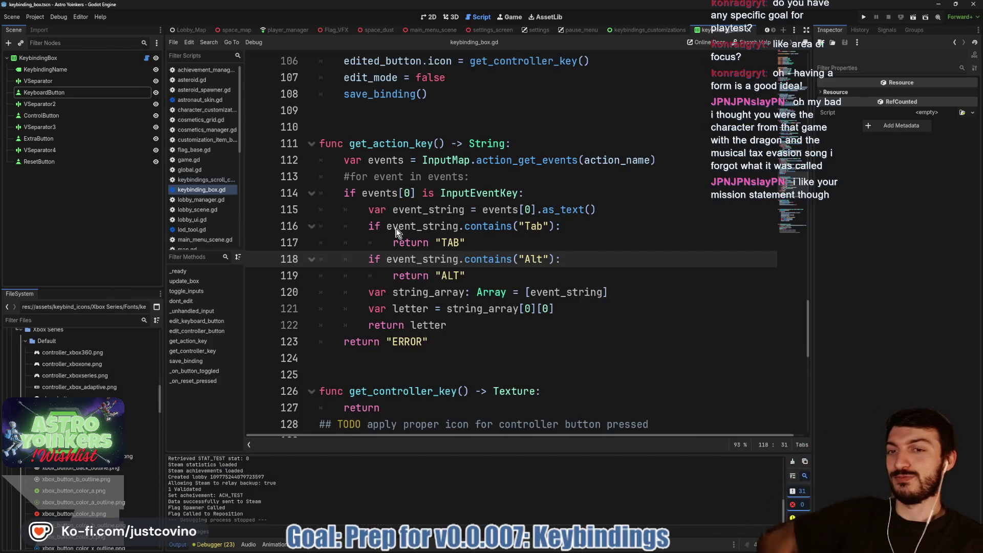
pyautogui.press('Up')
pyautogui.press('Up')
pyautogui.press('Up')
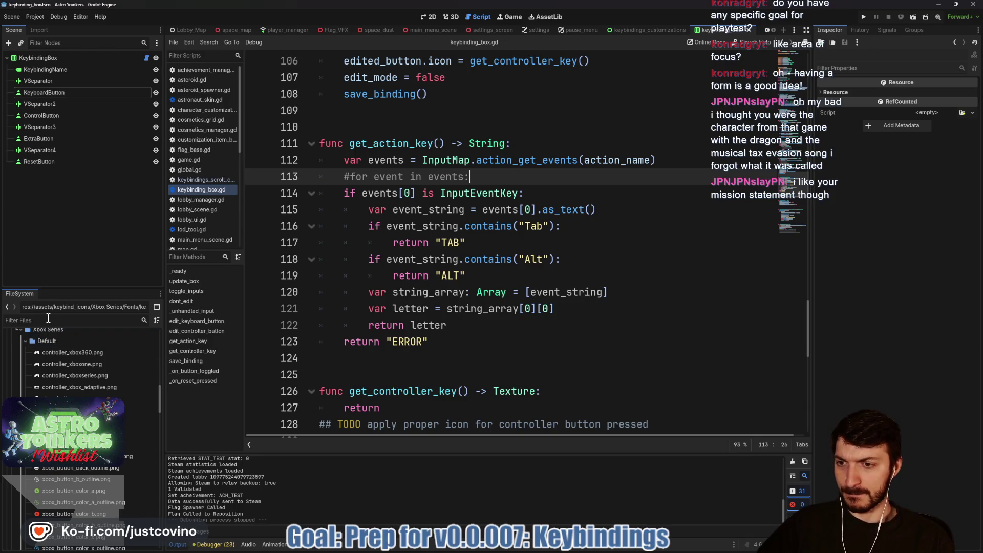
pyautogui.write('outline')
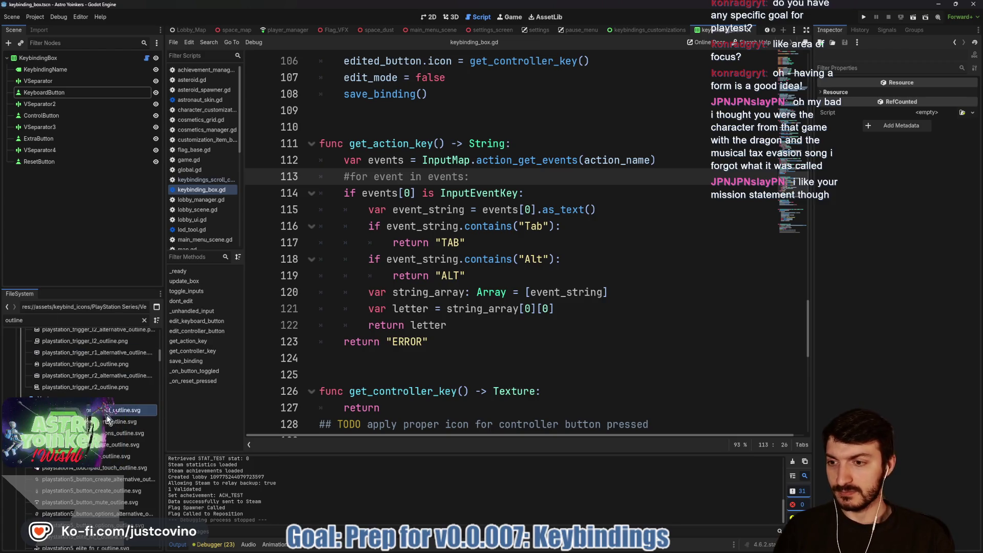
pyautogui.scroll(-5, 106, 416)
pyautogui.scroll(-6, 110, 468)
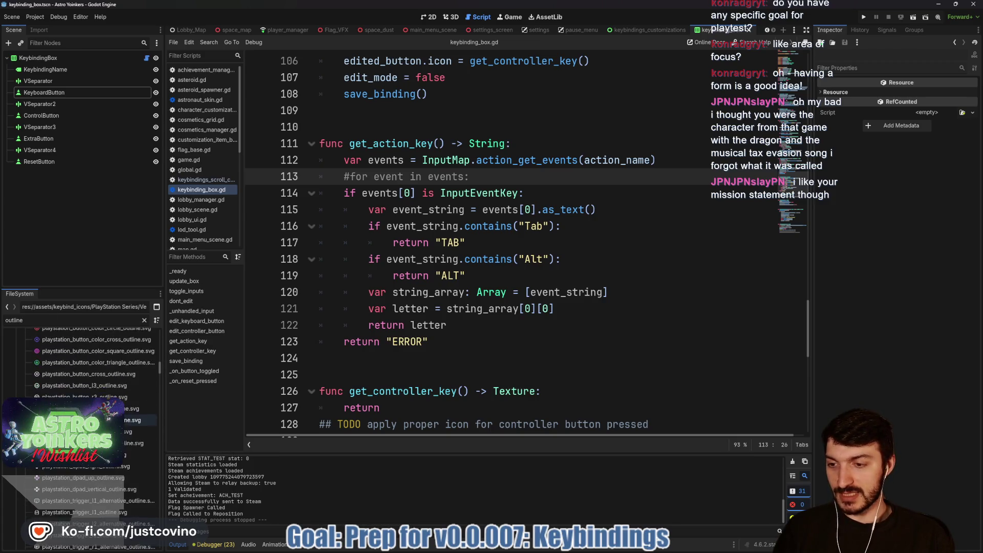
pyautogui.keyDown('shift'); pyautogui.click(98, 499); pyautogui.keyUp('shift')
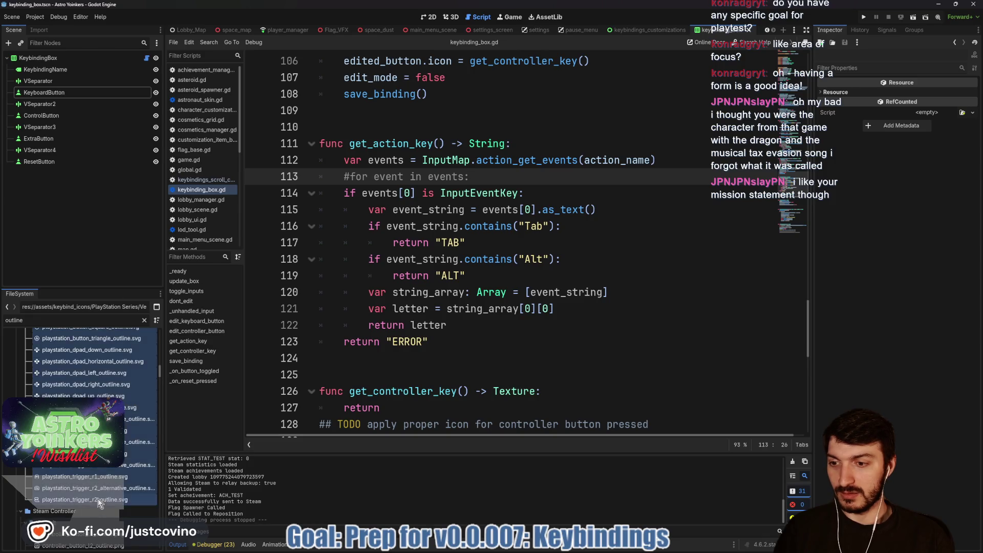
pyautogui.click(385, 328)
# Refilter for 'outline', shift-select the PlayStation Series Double outline files and confirm their removal.
pyautogui.click(144, 320)
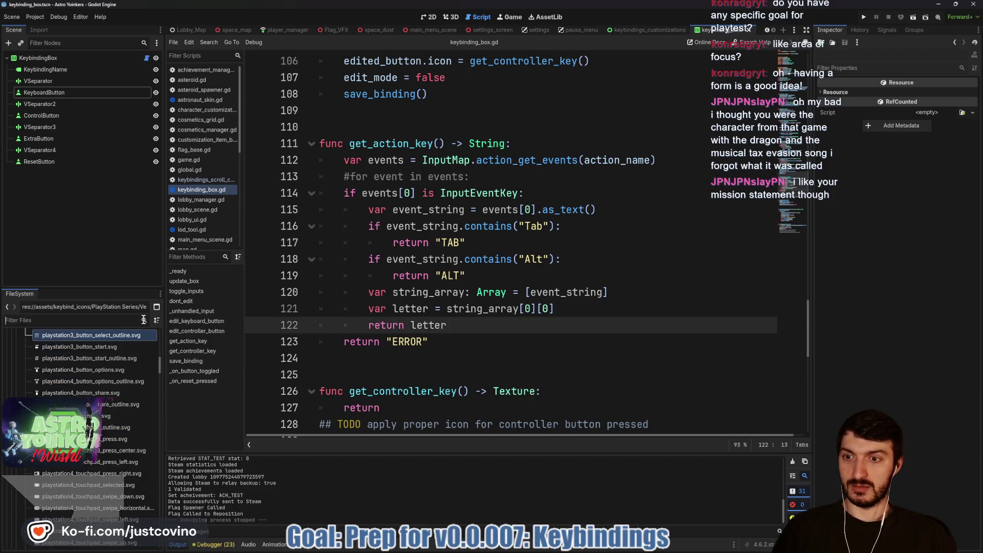
pyautogui.scroll(5, 121, 399)
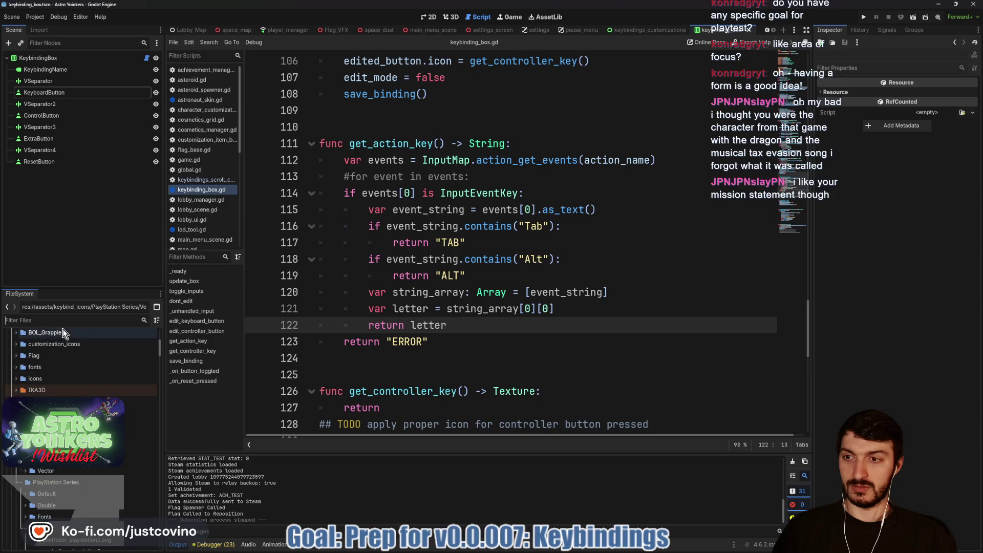
pyautogui.click(51, 319)
pyautogui.write('outline')
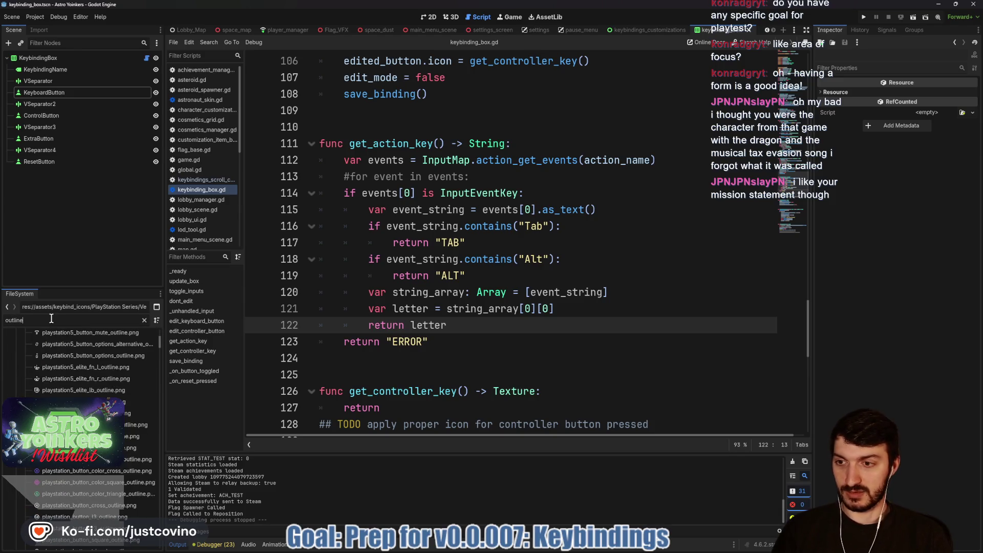
pyautogui.scroll(5, 77, 410)
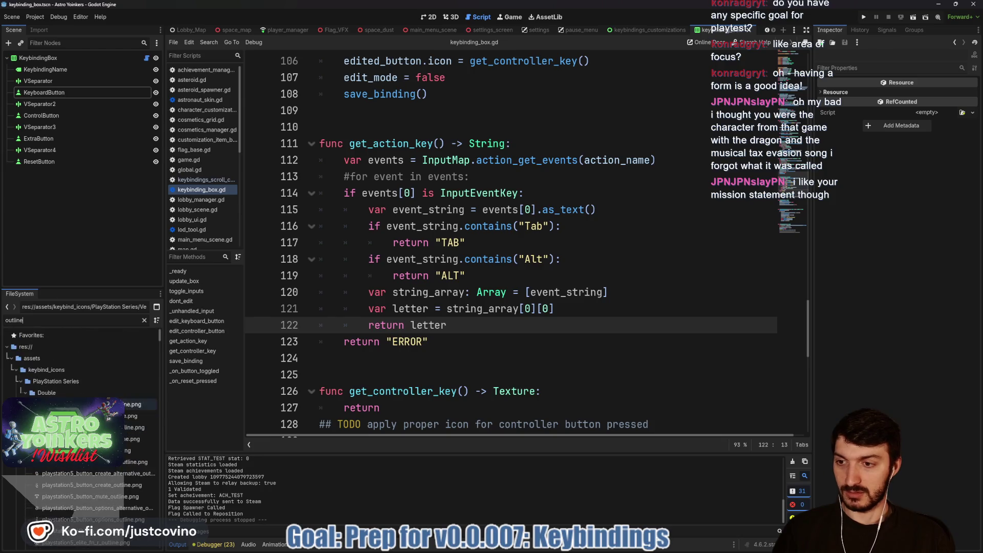
pyautogui.scroll(-8, 61, 441)
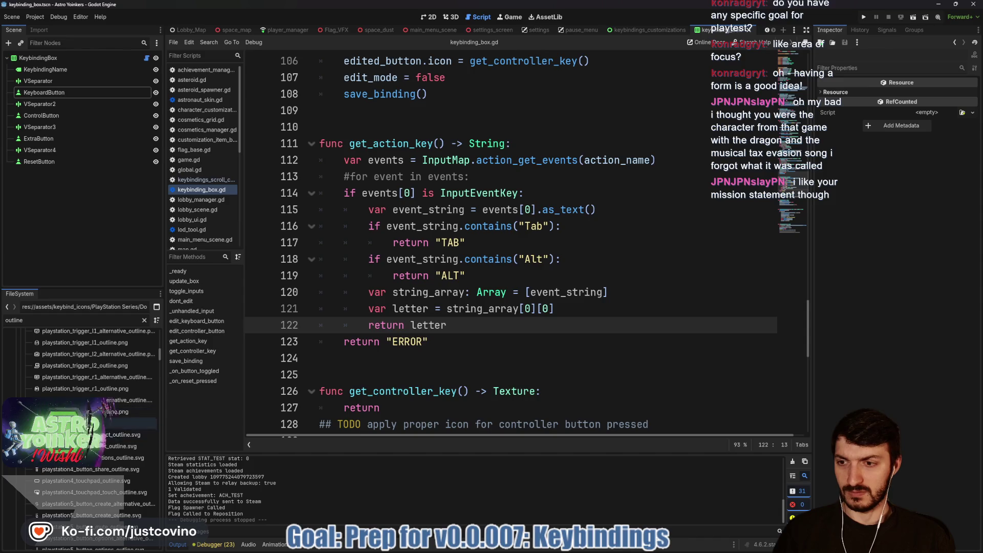
pyautogui.hotkey('shift', 'Up')
pyautogui.hotkey('shift', 'Up')
pyautogui.hotkey('shift', 'Up')
pyautogui.press('Delete')
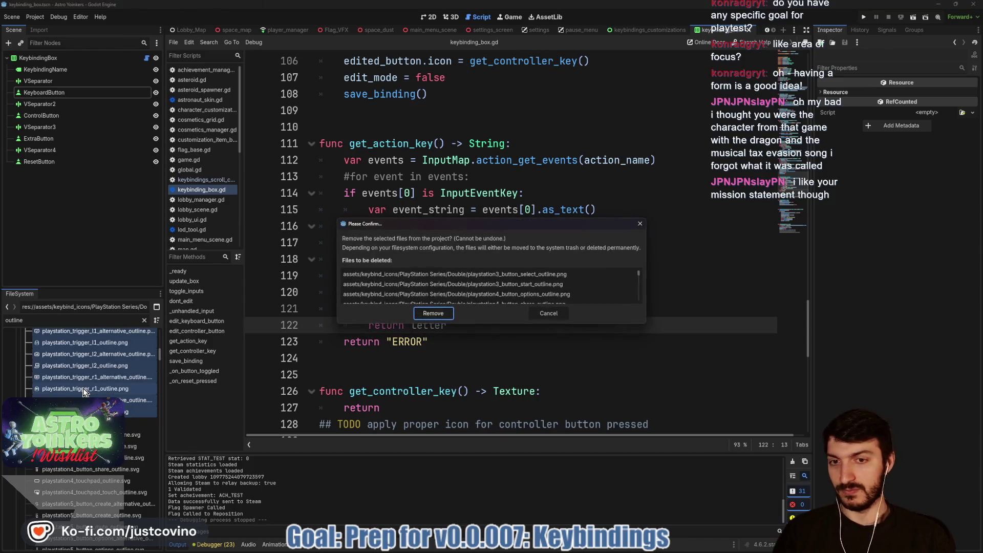
pyautogui.click(438, 313)
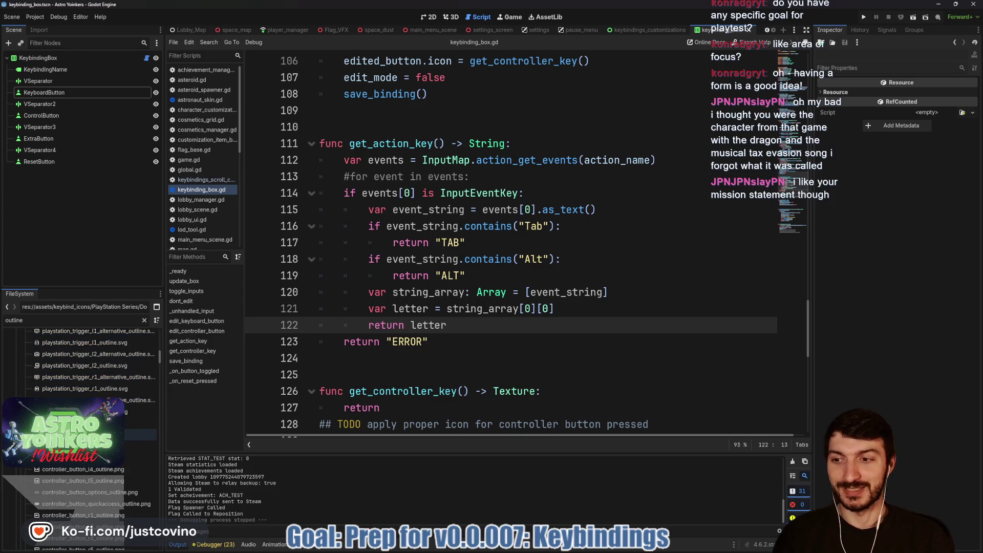
# Delete the PlayStation Vector outline icon files and confirm the removal.
pyautogui.scroll(10, 85, 383)
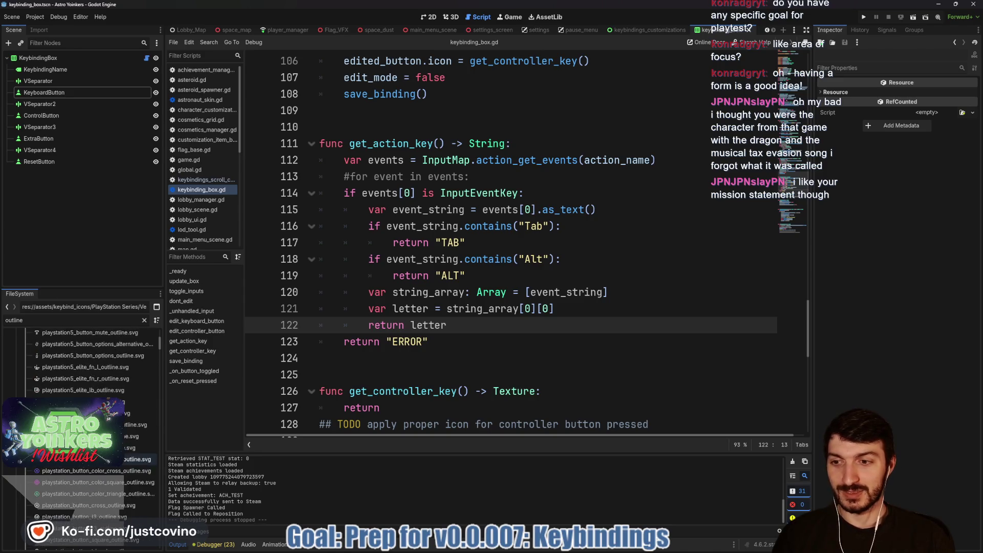
pyautogui.keyDown('shift'); pyautogui.click(84, 377); pyautogui.keyUp('shift')
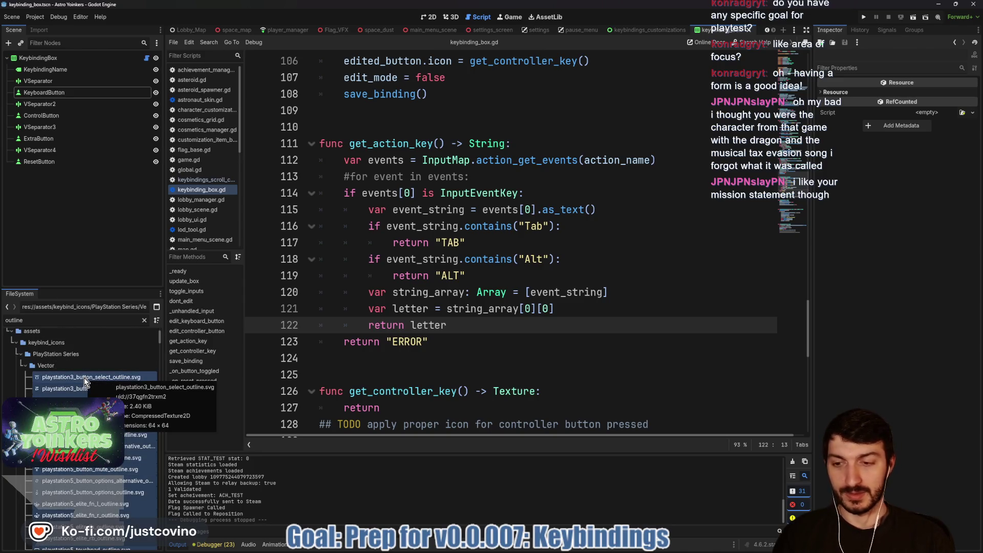
pyautogui.press('Delete')
pyautogui.click(433, 313)
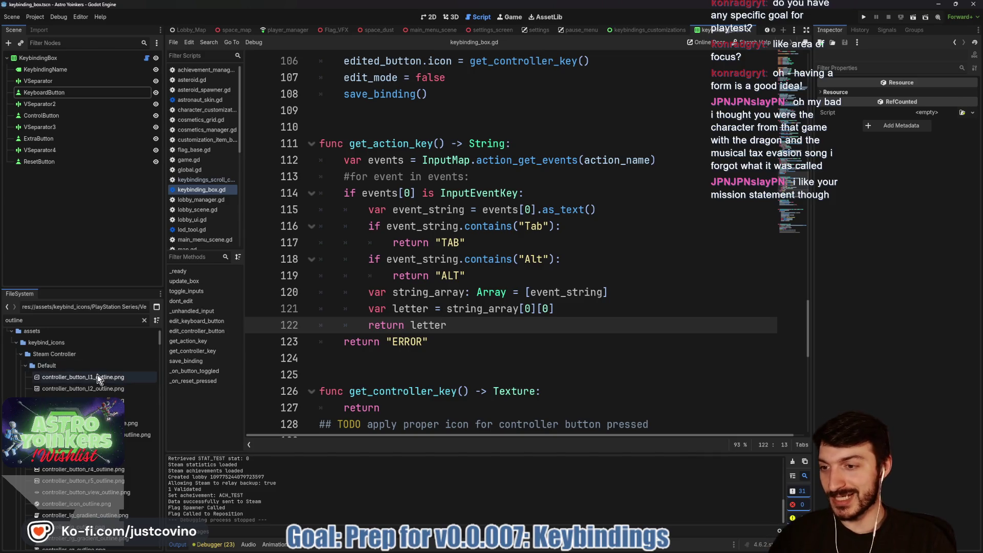
# Delete the Steam Controller Default outline icon files and confirm the removal.
pyautogui.scroll(-10, 82, 409)
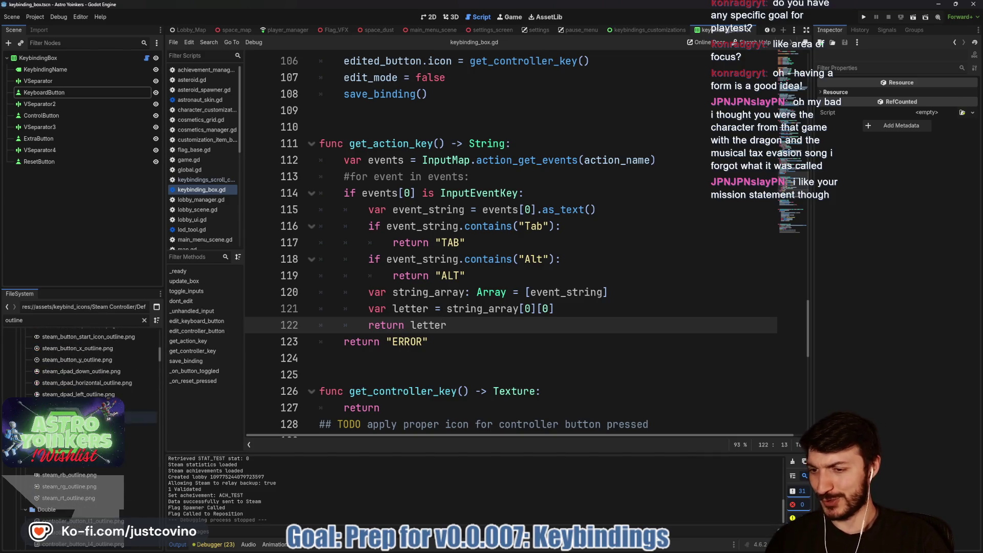
pyautogui.keyDown('shift'); pyautogui.click(95, 500); pyautogui.keyUp('shift')
pyautogui.press('Delete')
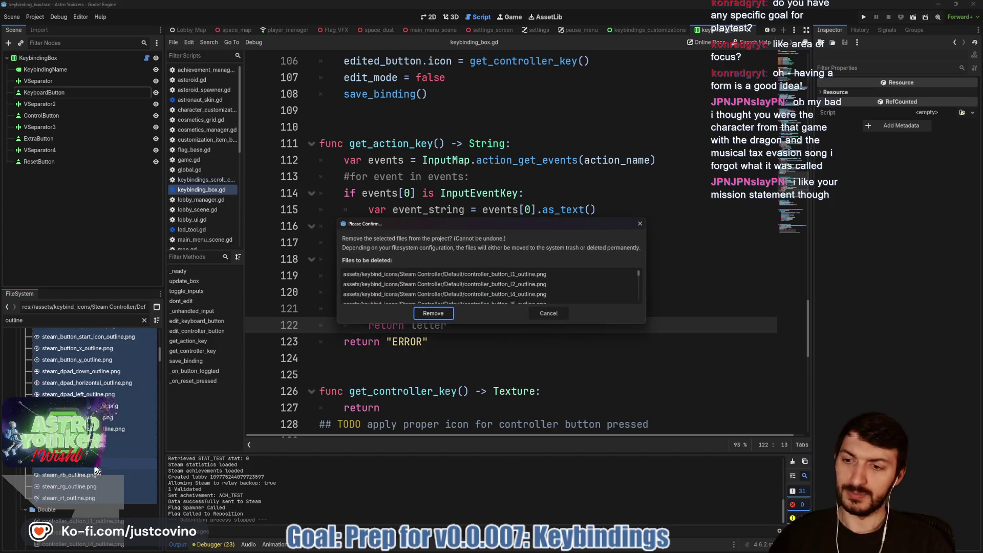
pyautogui.click(433, 314)
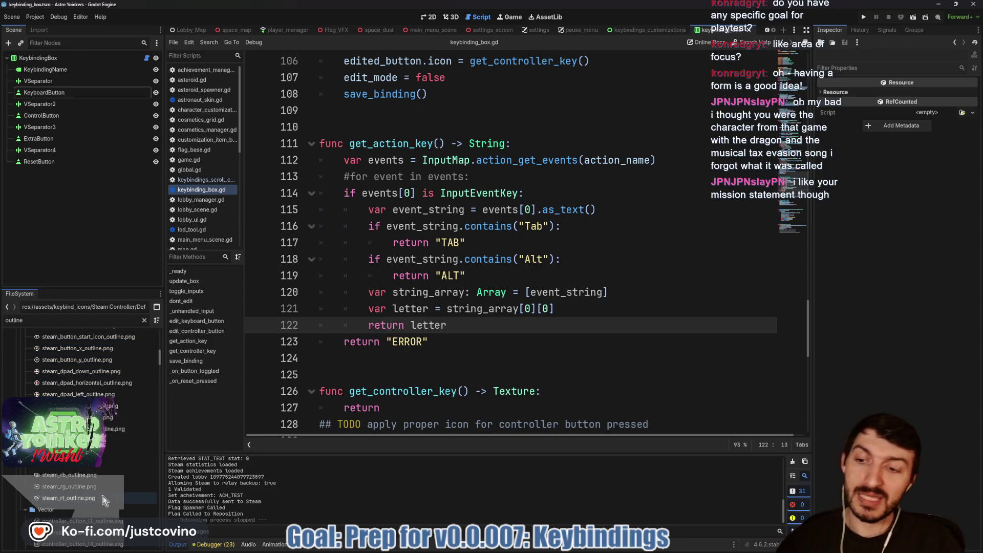
# Delete the Steam Controller Double outline icon files, confirming the removal.
pyautogui.moveTo(105, 501)
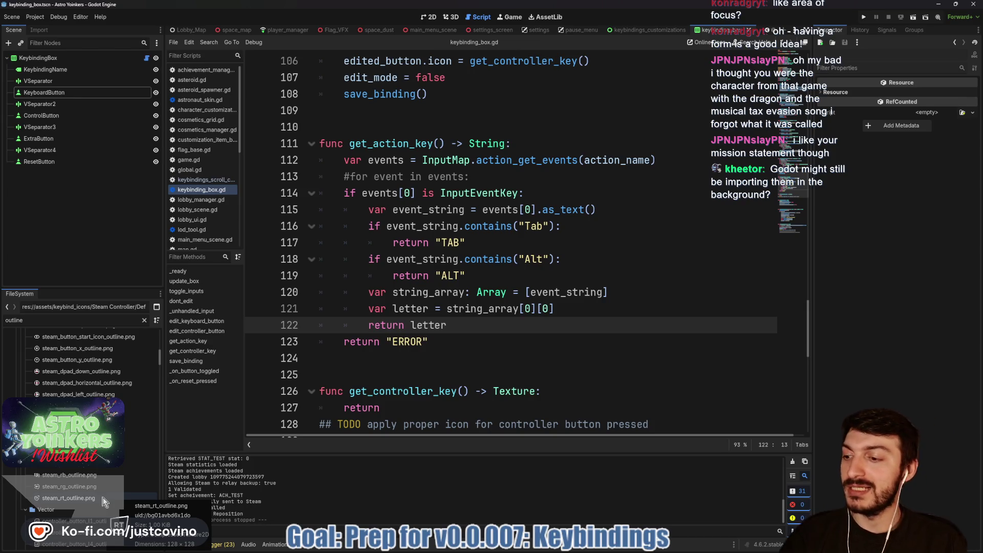
pyautogui.click(102, 498)
pyautogui.scroll(10, 92, 441)
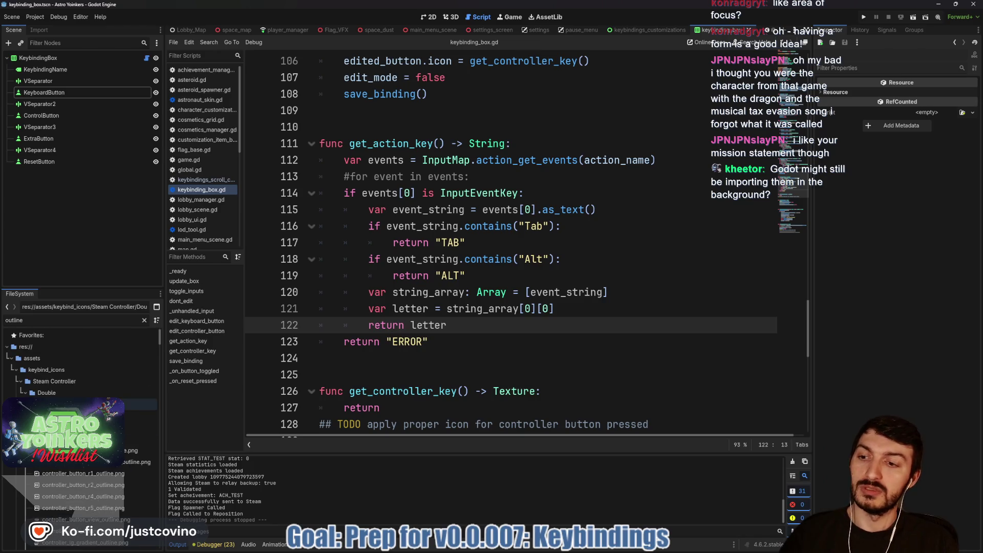
pyautogui.keyDown('shift'); pyautogui.click(138, 405); pyautogui.keyUp('shift')
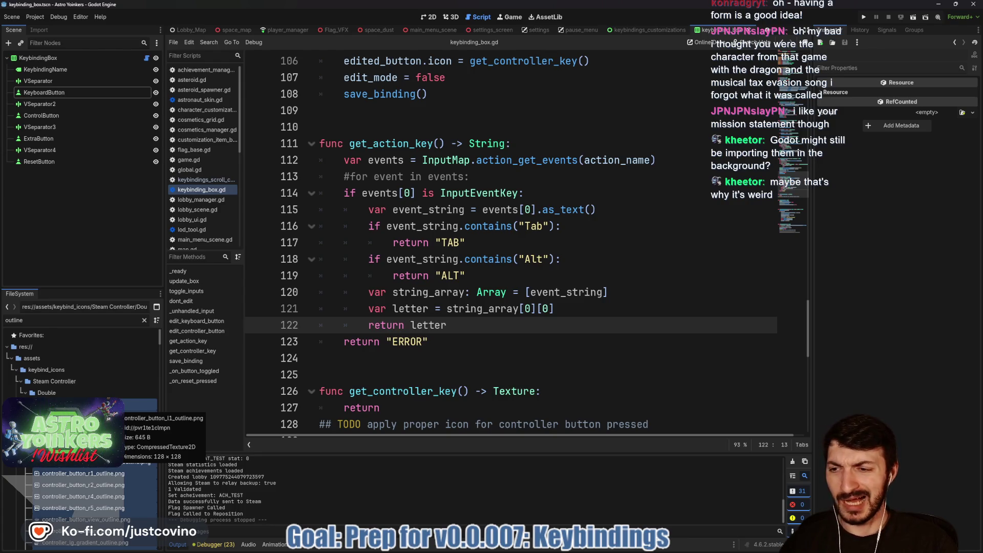
pyautogui.press('Delete')
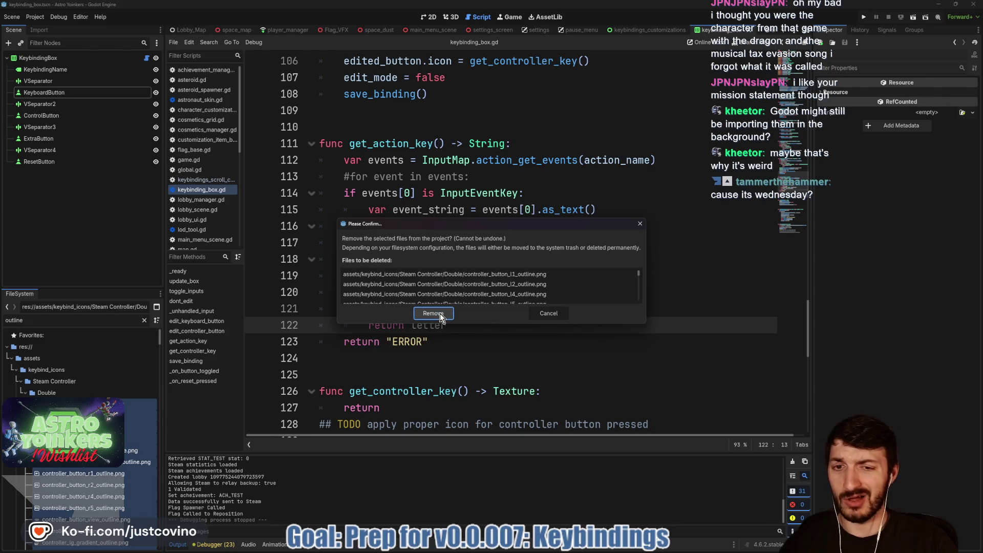
pyautogui.click(441, 313)
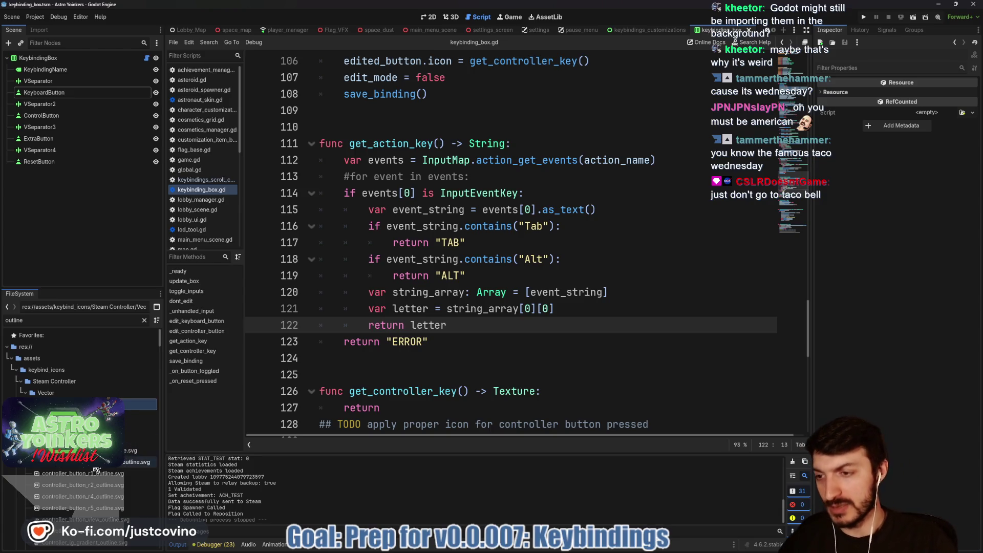
# Delete the Steam Controller Vector outline .svg icons, confirming the removal.
pyautogui.scroll(-5, 94, 462)
pyautogui.scroll(-8, 94, 464)
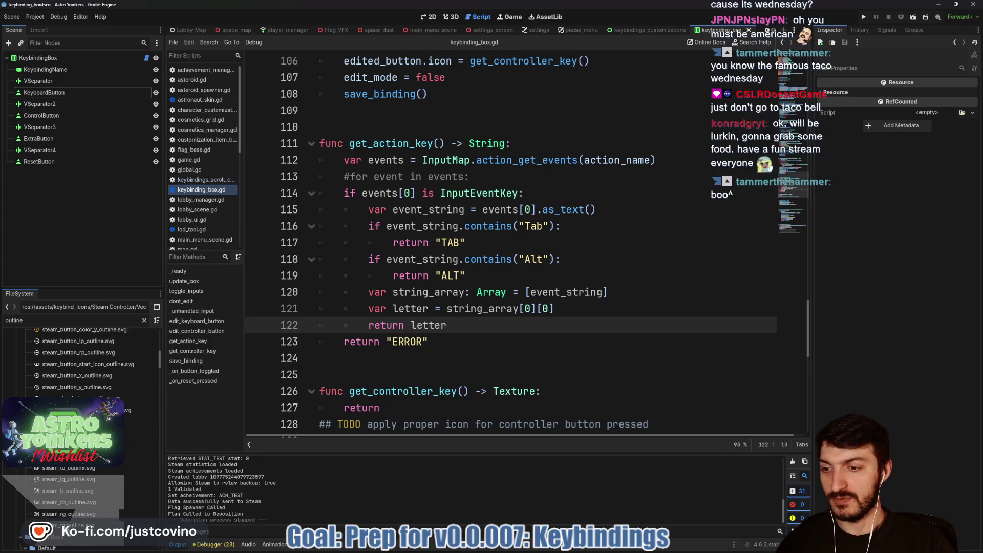
pyautogui.keyDown('shift'); pyautogui.click(69, 528); pyautogui.keyUp('shift')
pyautogui.press('Delete')
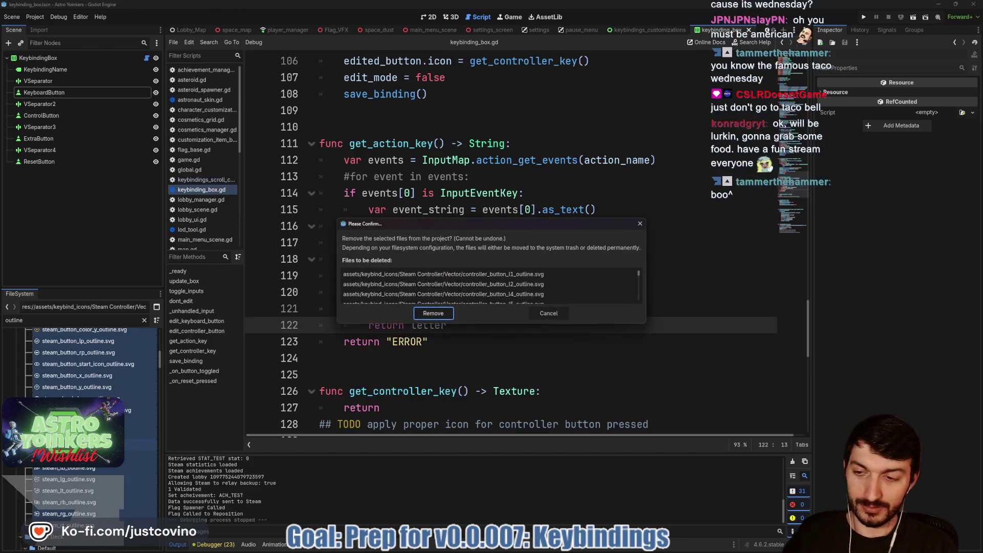
pyautogui.click(425, 315)
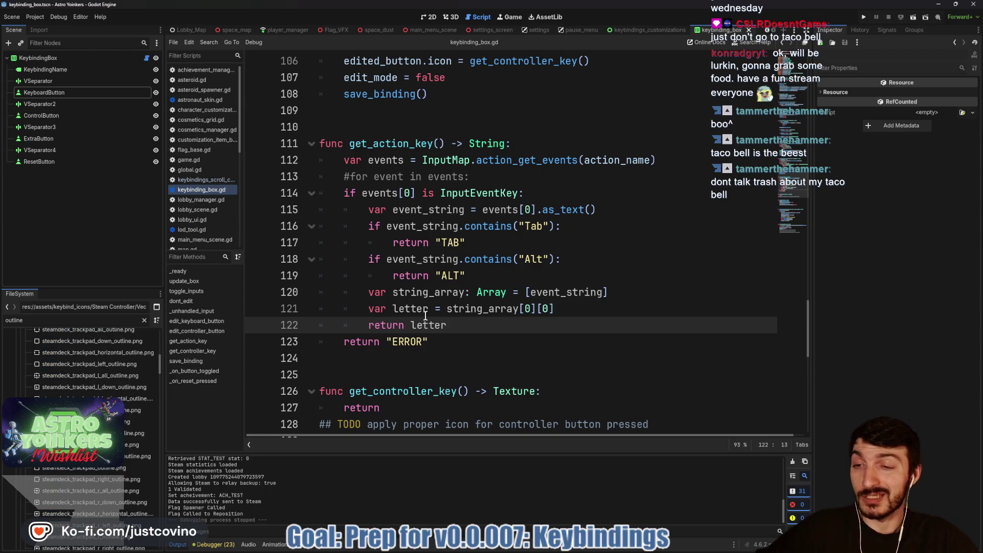
# Delete the trackpad outline PNGs in Steam Deck/Default from the project.
pyautogui.scroll(5, 109, 429)
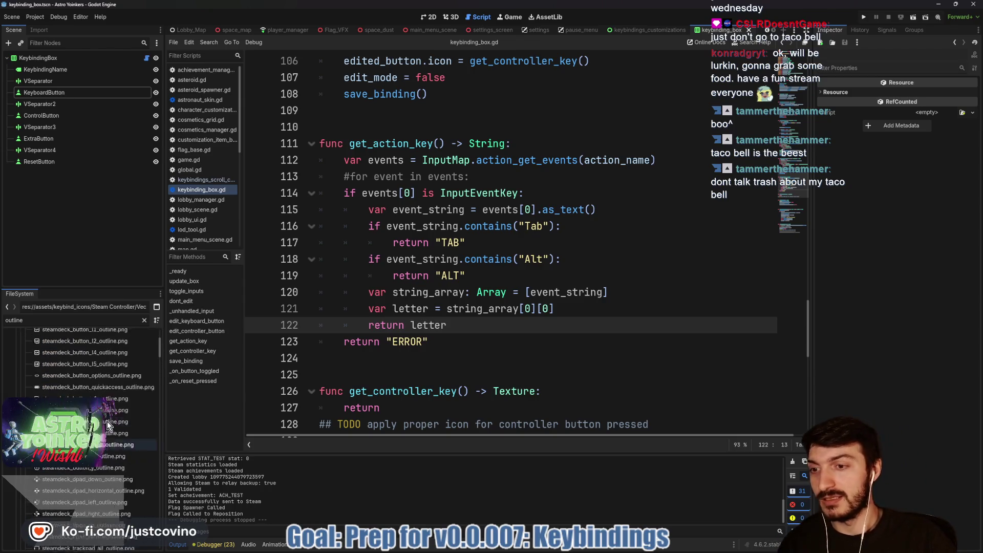
pyautogui.click(89, 354)
pyautogui.scroll(-10, 89, 356)
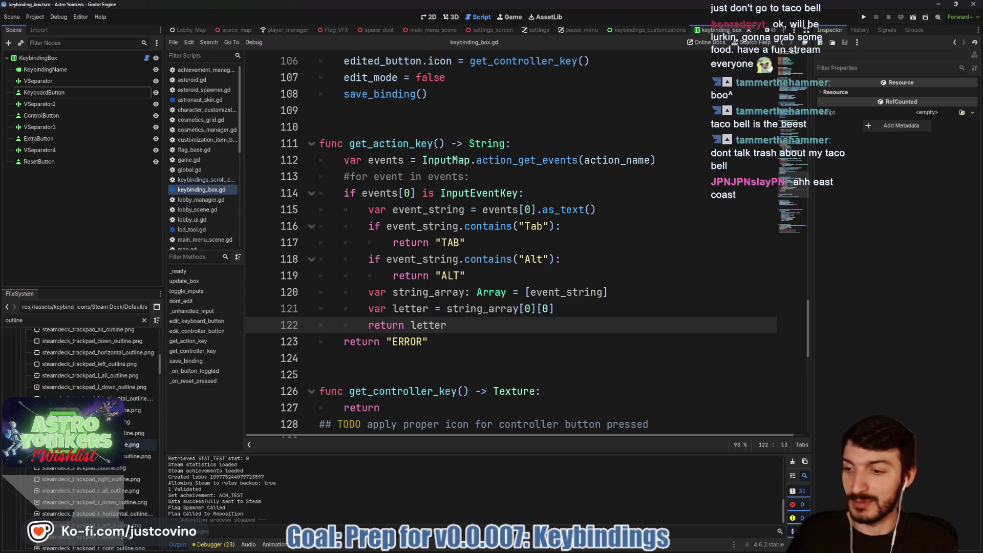
pyautogui.keyDown('shift'); pyautogui.click(74, 422); pyautogui.keyUp('shift')
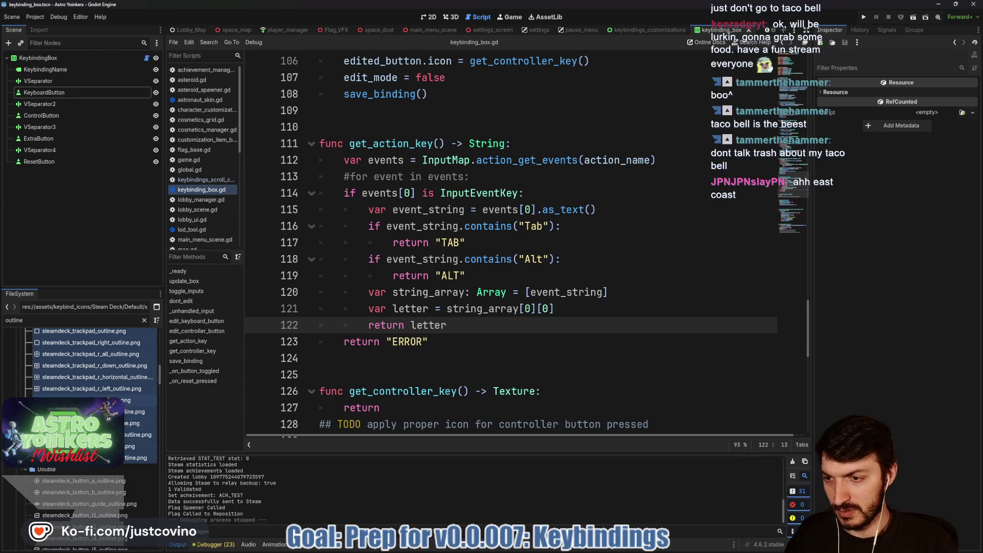
pyautogui.press('Delete')
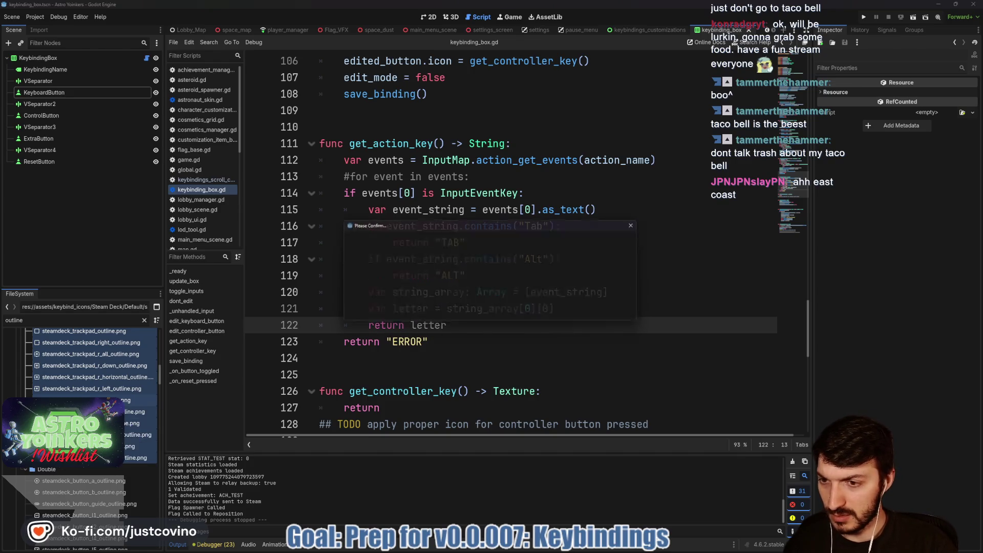
pyautogui.click(432, 313)
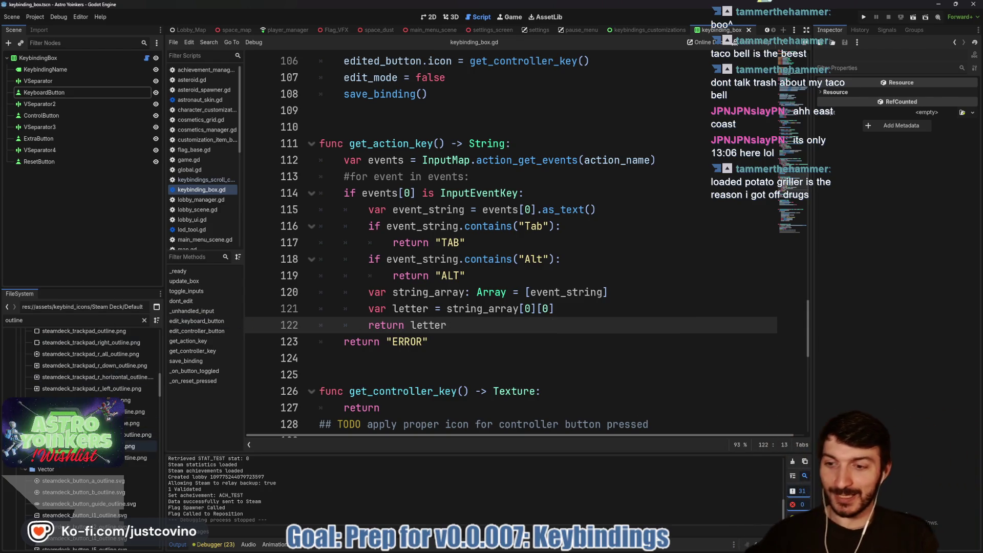
pyautogui.scroll(-3, 103, 451)
pyautogui.click(102, 456)
# Delete the outline PNGs in the Steam Deck/Double folder from the project.
pyautogui.scroll(5, 82, 382)
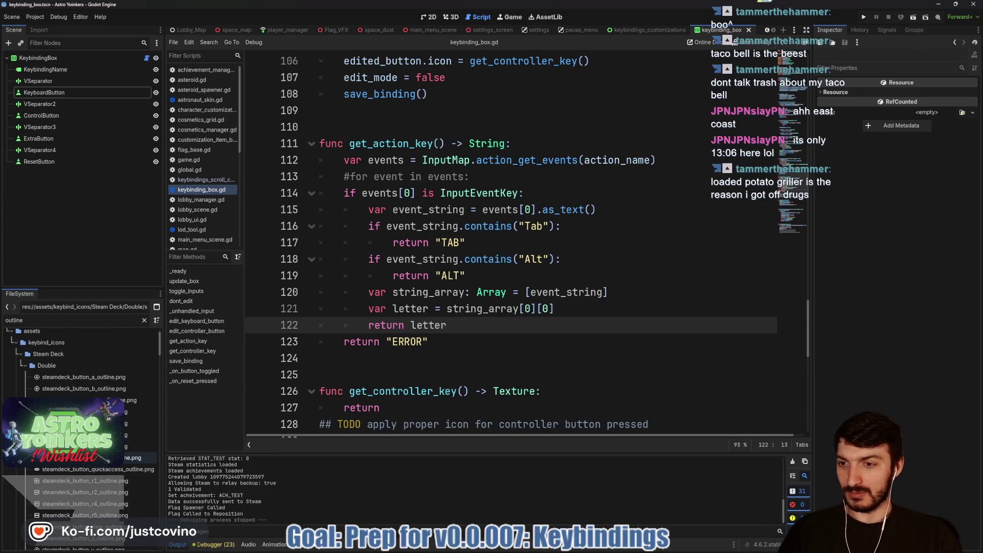
pyautogui.keyDown('shift'); pyautogui.click(82, 377); pyautogui.keyUp('shift')
pyautogui.press('Delete')
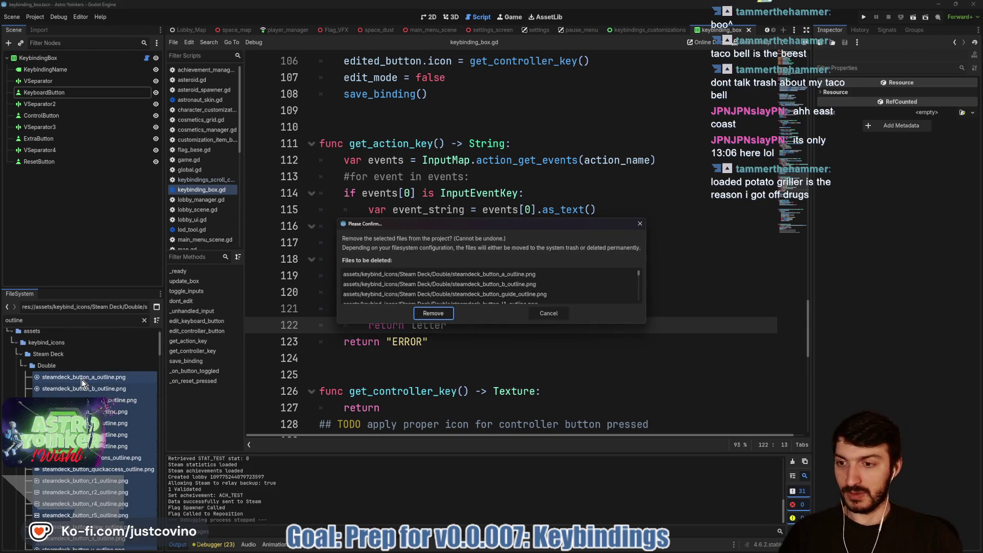
pyautogui.click(445, 312)
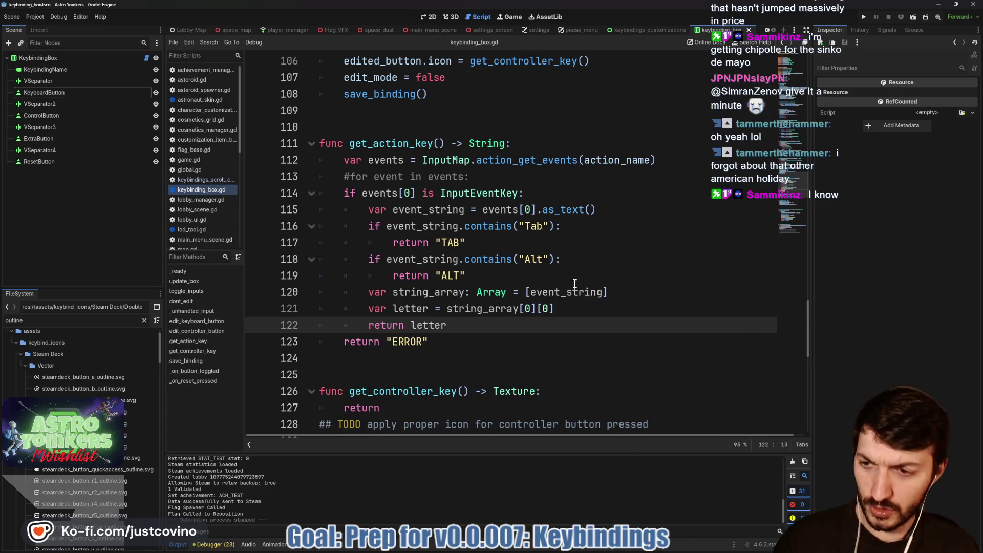
pyautogui.click(112, 378)
# Delete the Steam Deck outline SVGs from steamdeck_button_a_outline.svg through steamdeck_trackpad_vertical_outline.svg.
pyautogui.scroll(-10, 107, 431)
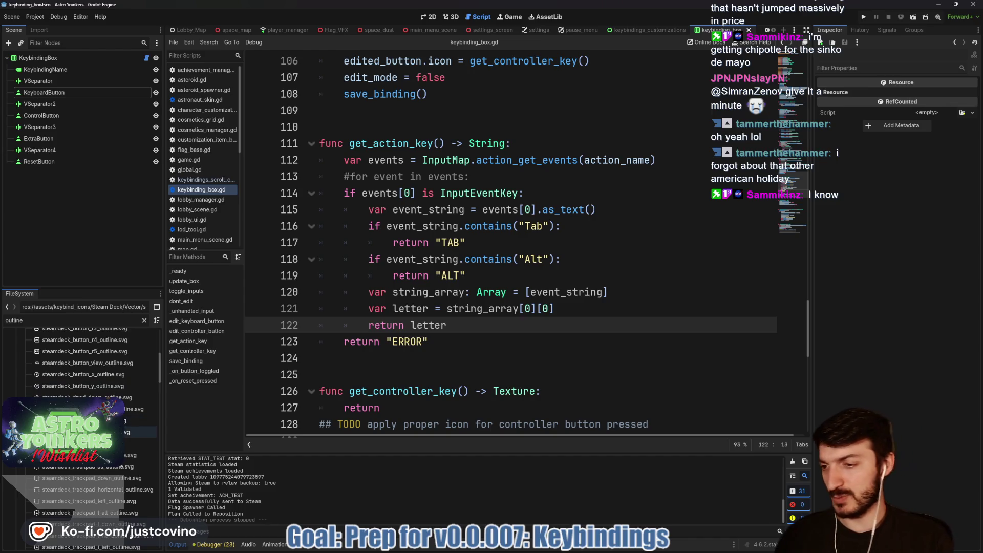
pyautogui.scroll(-3, 105, 434)
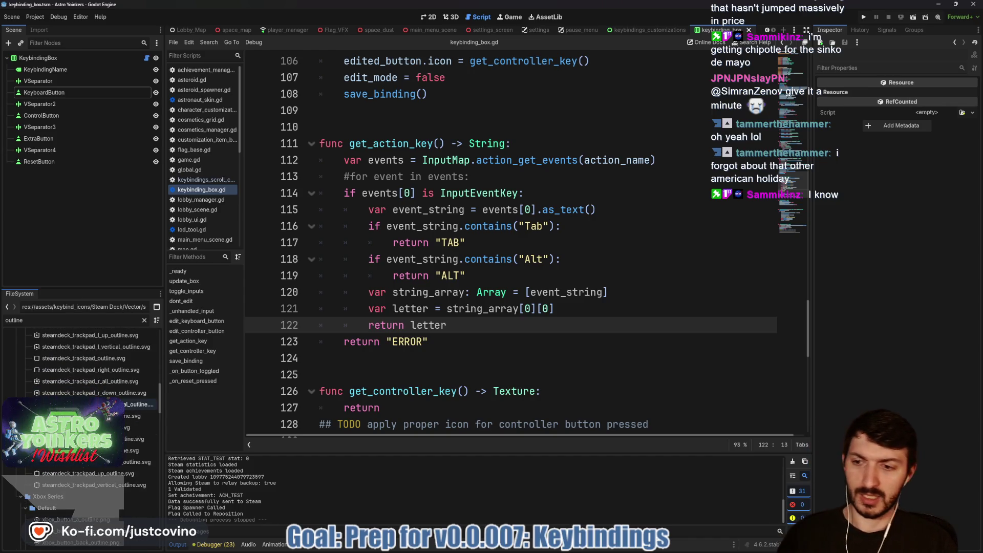
pyautogui.keyDown('shift'); pyautogui.click(96, 486); pyautogui.keyUp('shift')
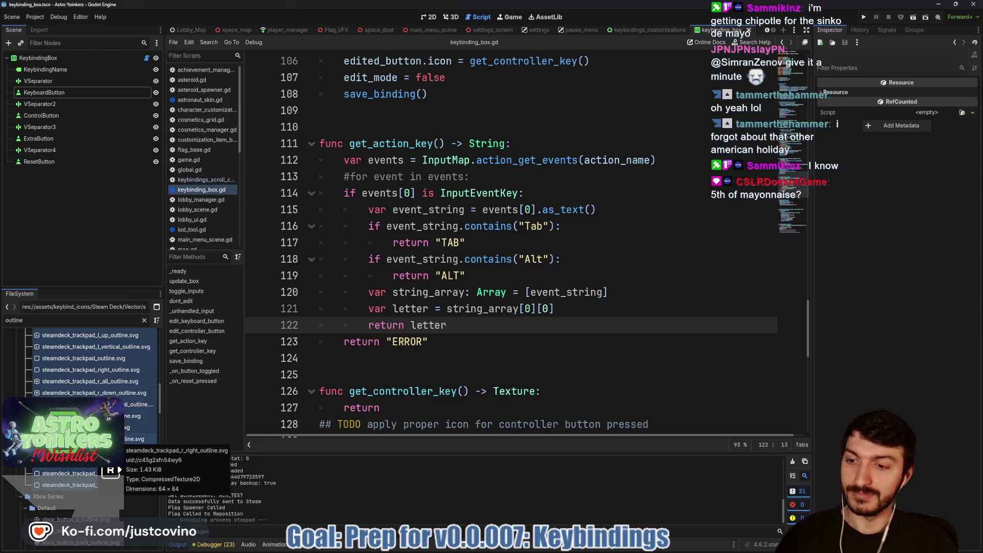
pyautogui.press('Delete')
pyautogui.click(433, 313)
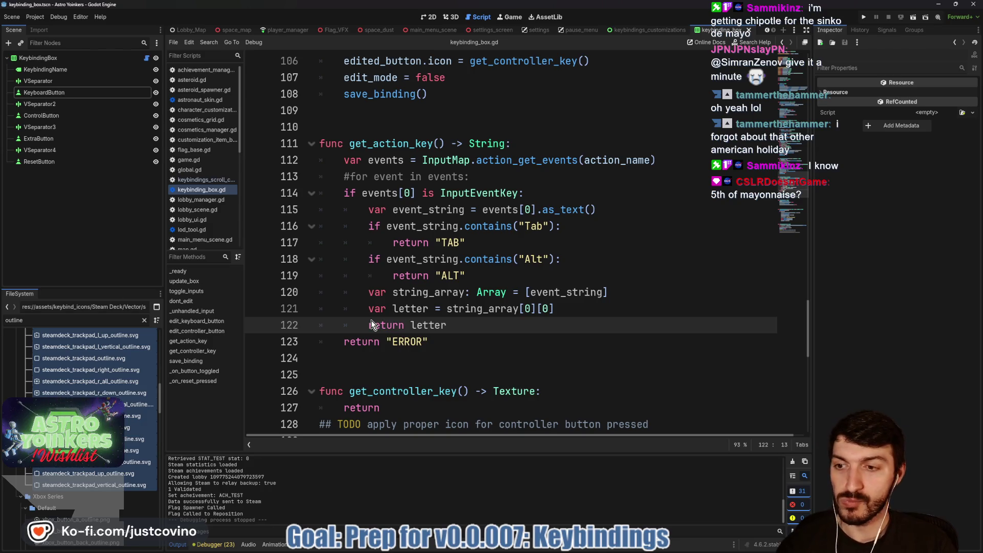
pyautogui.scroll(-5, 143, 406)
pyautogui.scroll(-5, 92, 382)
# Delete the Xbox Series Double outline PNGs through xbox_rt_outline.png.
pyautogui.click(84, 467)
pyautogui.scroll(-1, 84, 470)
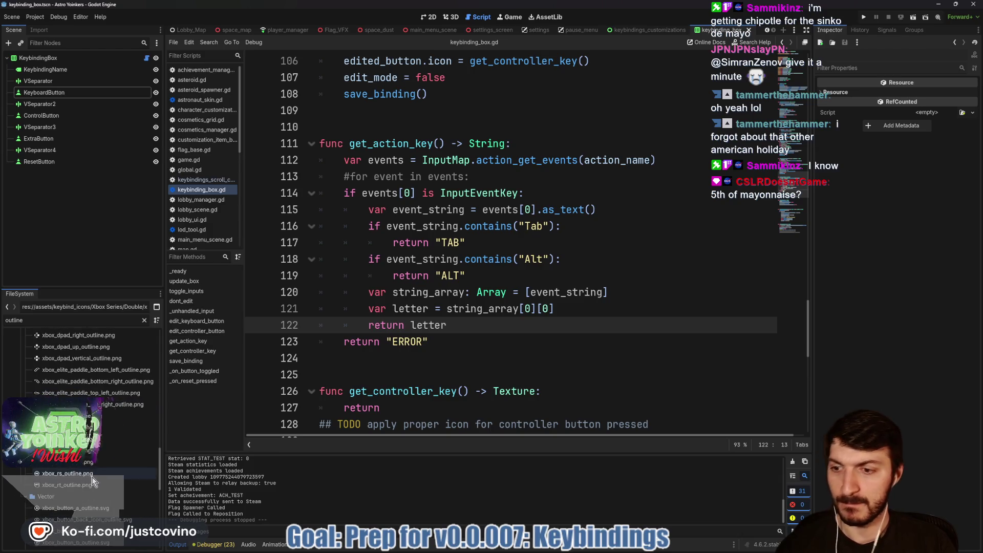
pyautogui.keyDown('shift'); pyautogui.click(94, 484); pyautogui.keyUp('shift')
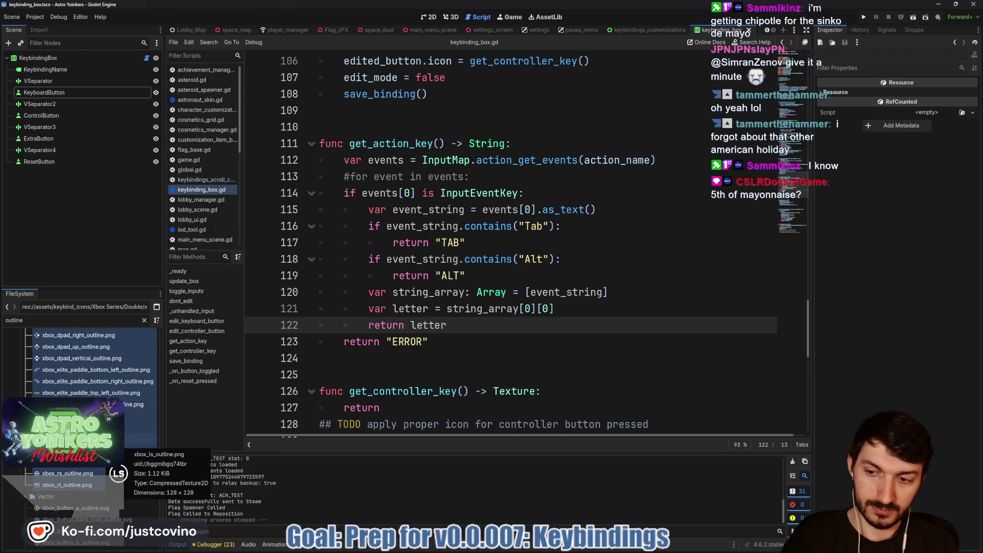
pyautogui.press('Delete')
pyautogui.click(431, 316)
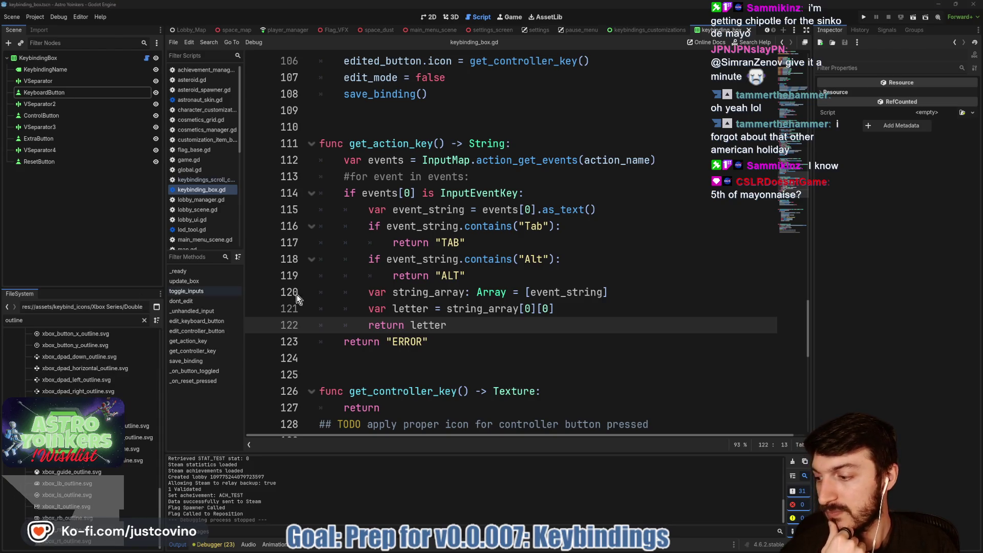
# Delete the Xbox Series Default outline PNG icons, confirming the removal.
pyautogui.scroll(5, 97, 377)
pyautogui.scroll(5, 91, 384)
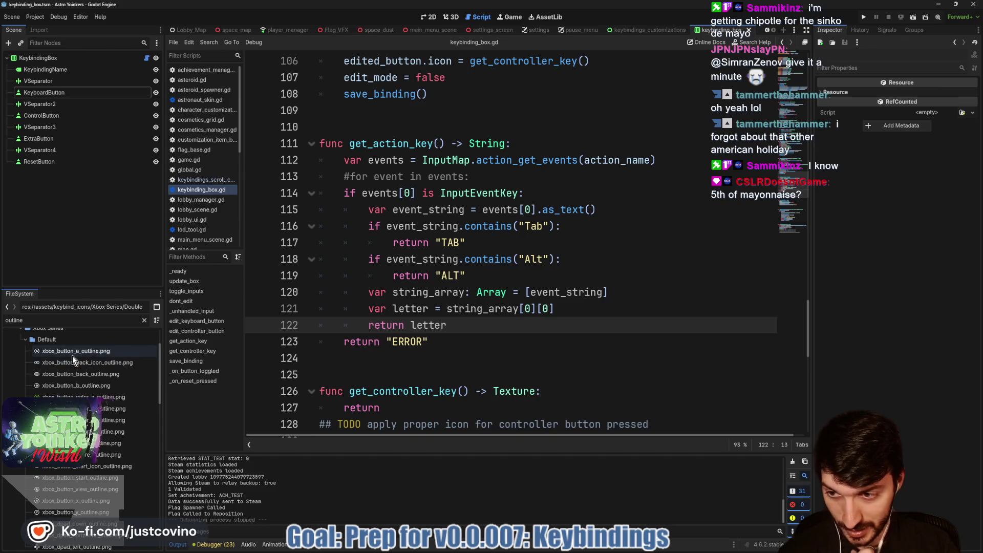
pyautogui.scroll(-5, 72, 369)
pyautogui.scroll(-5, 66, 378)
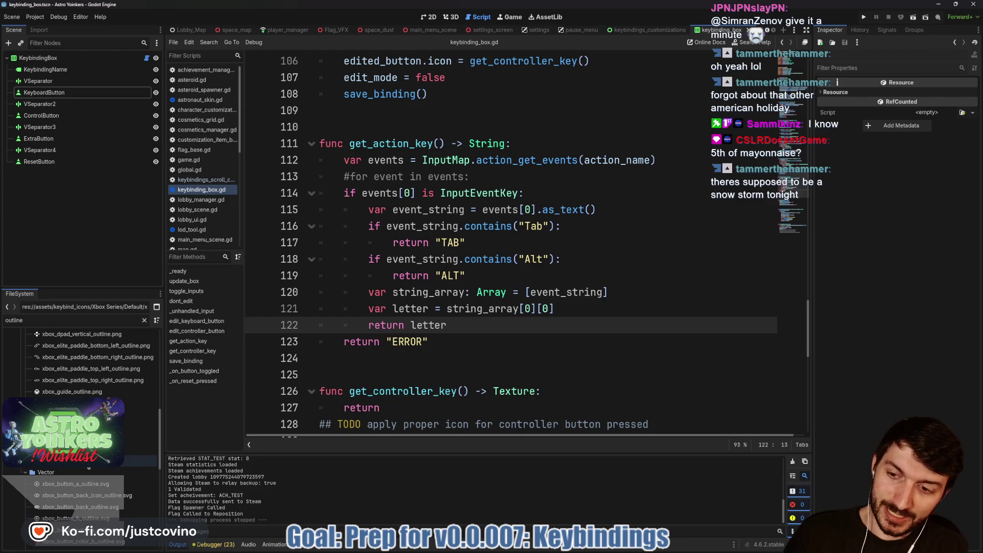
pyautogui.moveTo(88, 467)
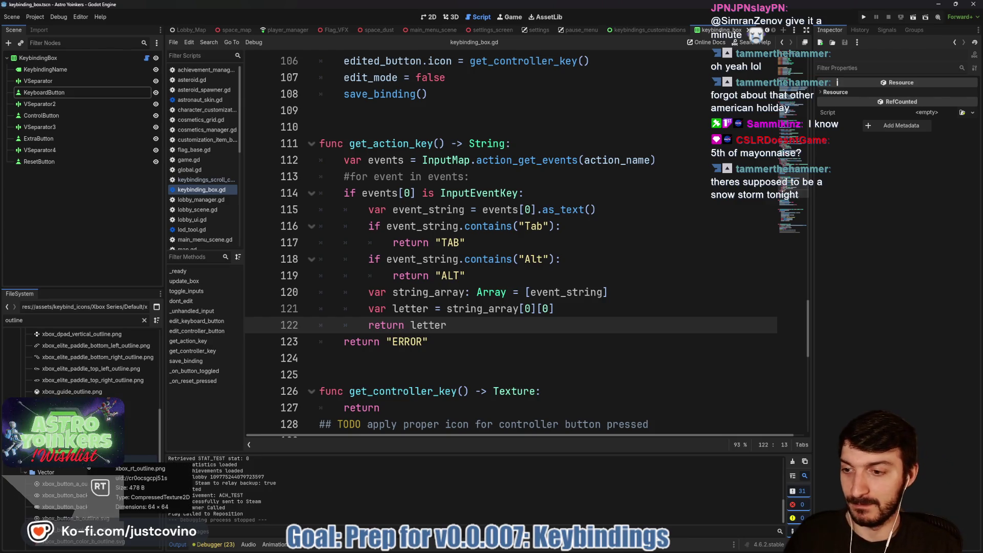
pyautogui.keyDown('shift'); pyautogui.click(90, 465); pyautogui.keyUp('shift')
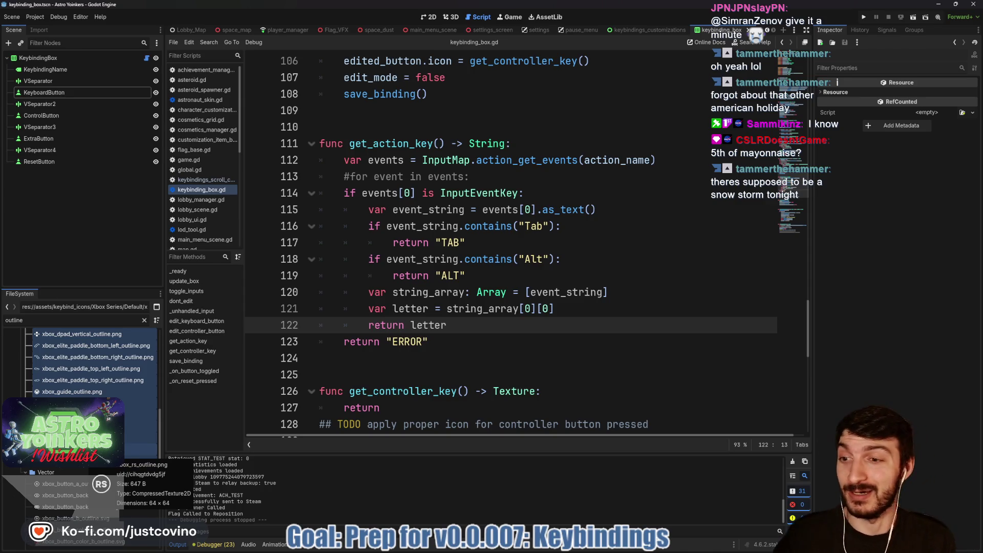
pyautogui.press('Delete')
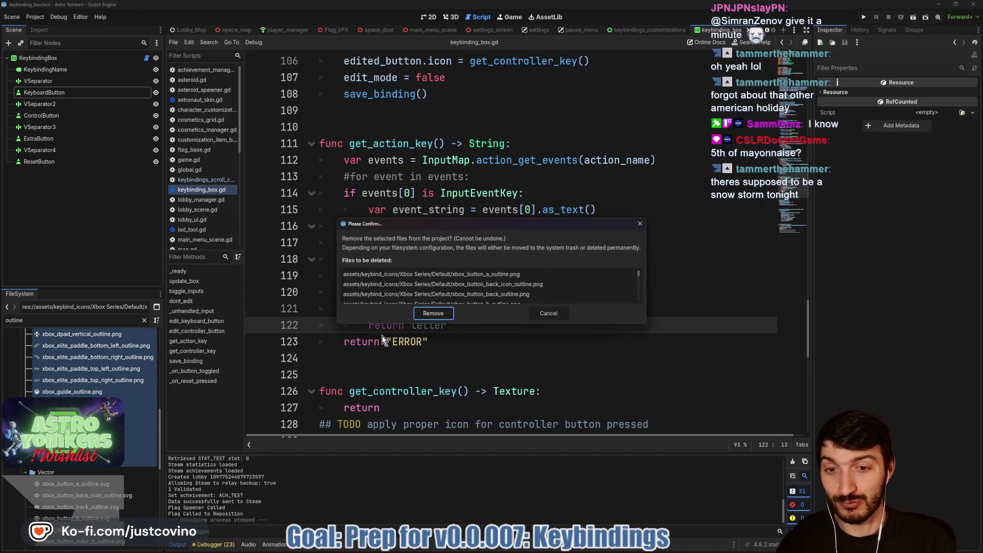
pyautogui.click(439, 315)
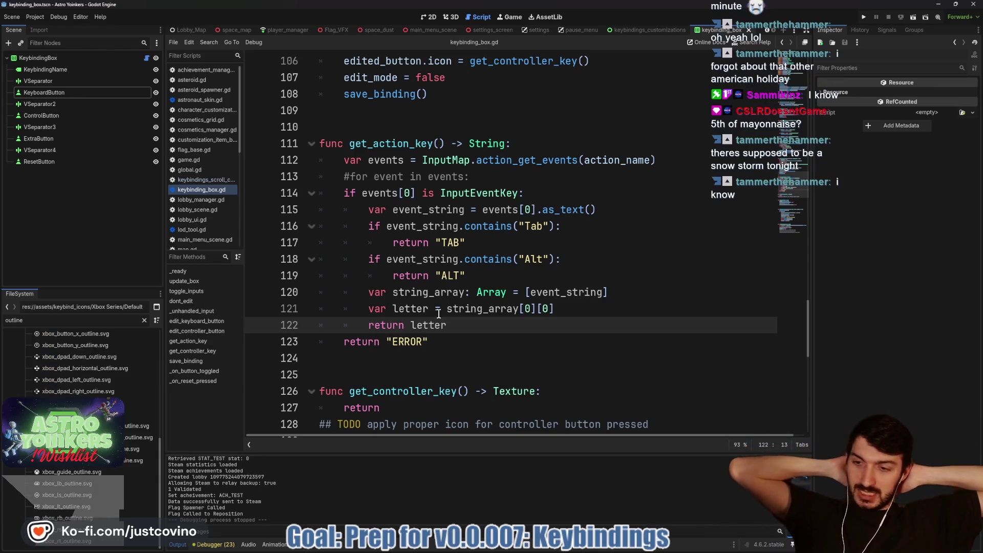
# Delete the Xbox Series Vector outline SVGs from xbox_button_a_outline.svg through xbox_rt_outline.svg.
pyautogui.scroll(2, 122, 410)
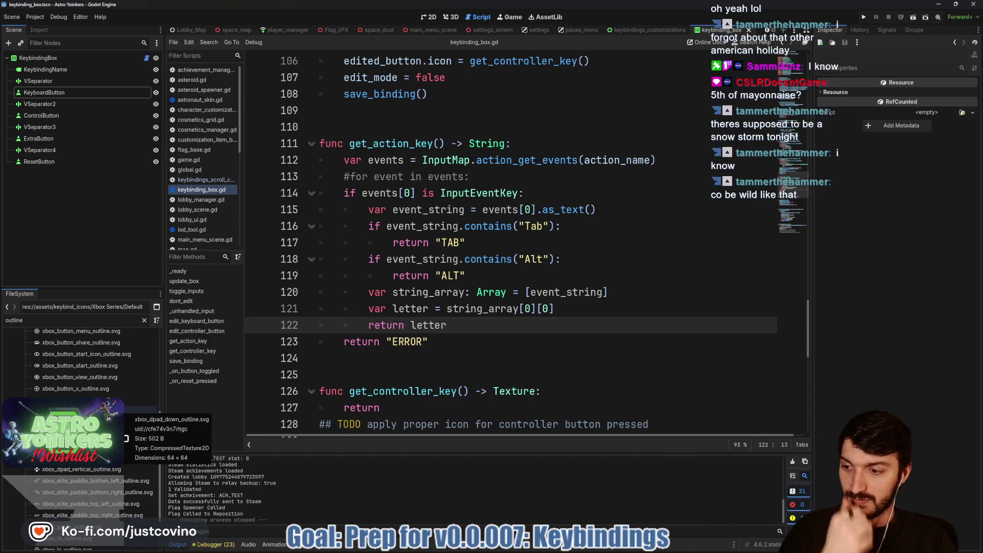
pyautogui.scroll(5, 109, 380)
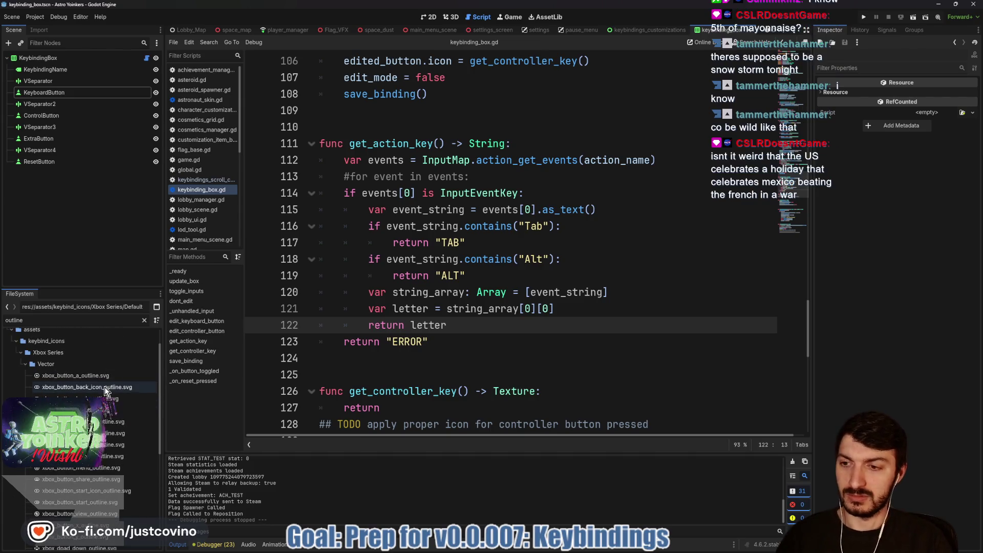
pyautogui.click(91, 376)
pyautogui.scroll(-5, 91, 376)
pyautogui.keyDown('shift'); pyautogui.click(73, 544); pyautogui.keyUp('shift')
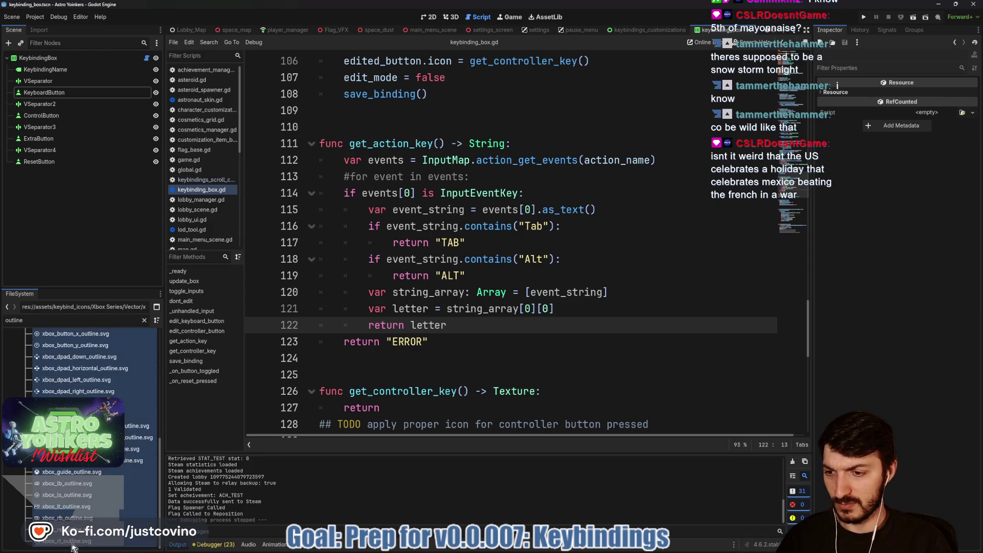
pyautogui.press('Delete')
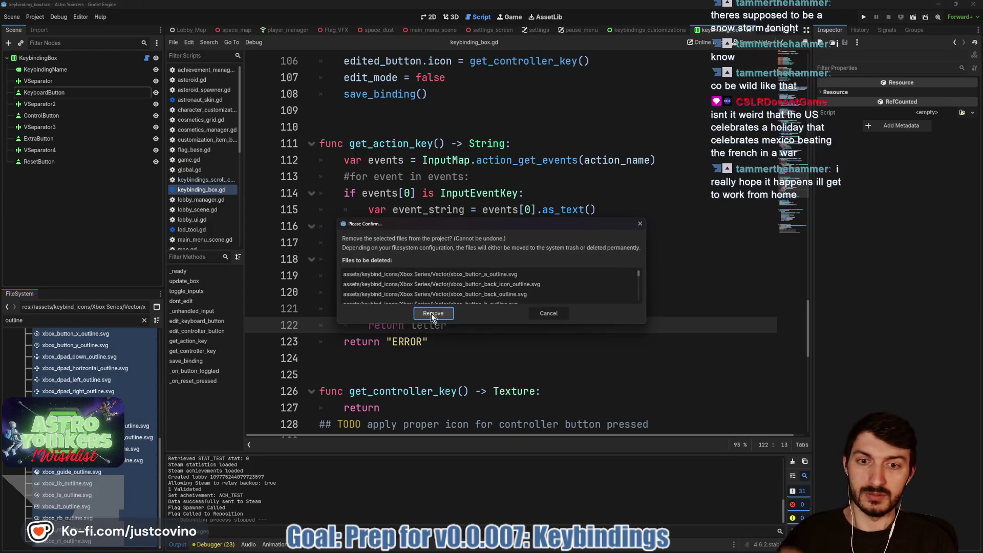
pyautogui.click(432, 313)
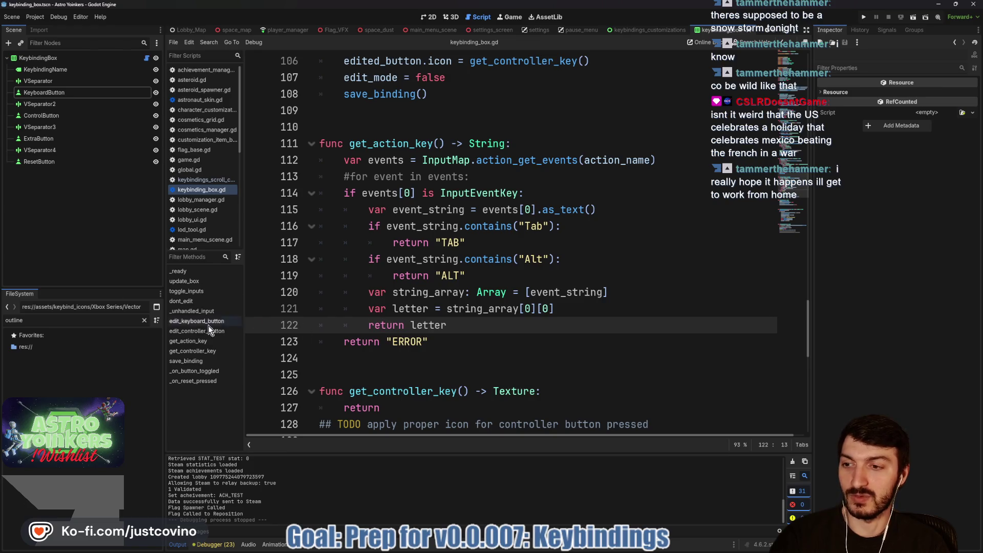
# Clear the outline filter in FileSystem and collapse the expanded icon folder.
pyautogui.click(145, 320)
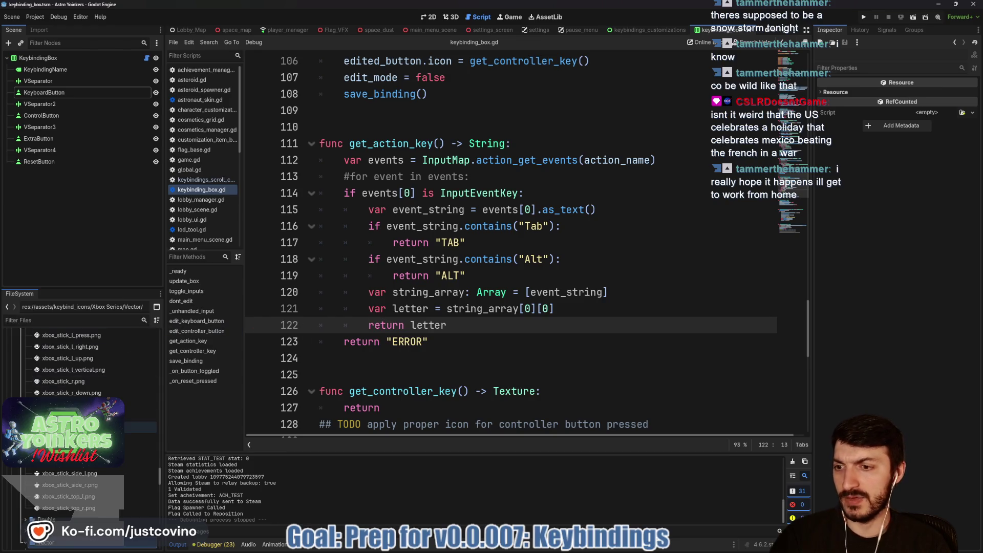
pyautogui.scroll(10, 79, 432)
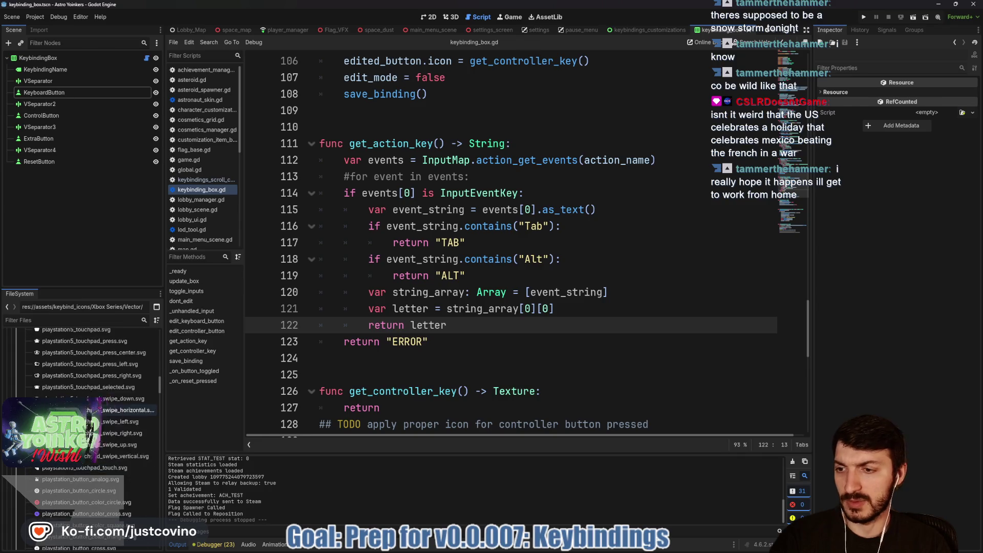
pyautogui.scroll(-5, 79, 432)
pyautogui.scroll(15, 78, 461)
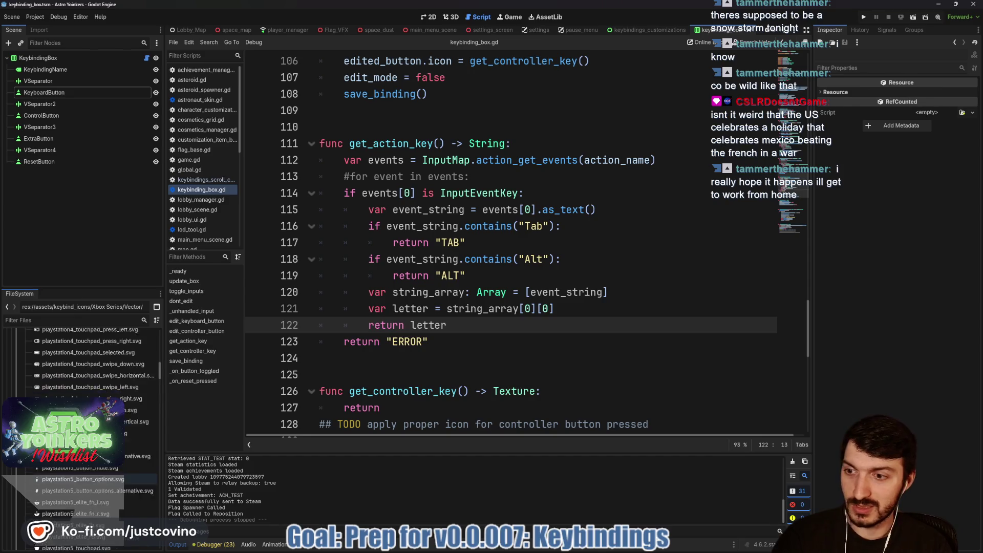
pyautogui.scroll(10, 54, 447)
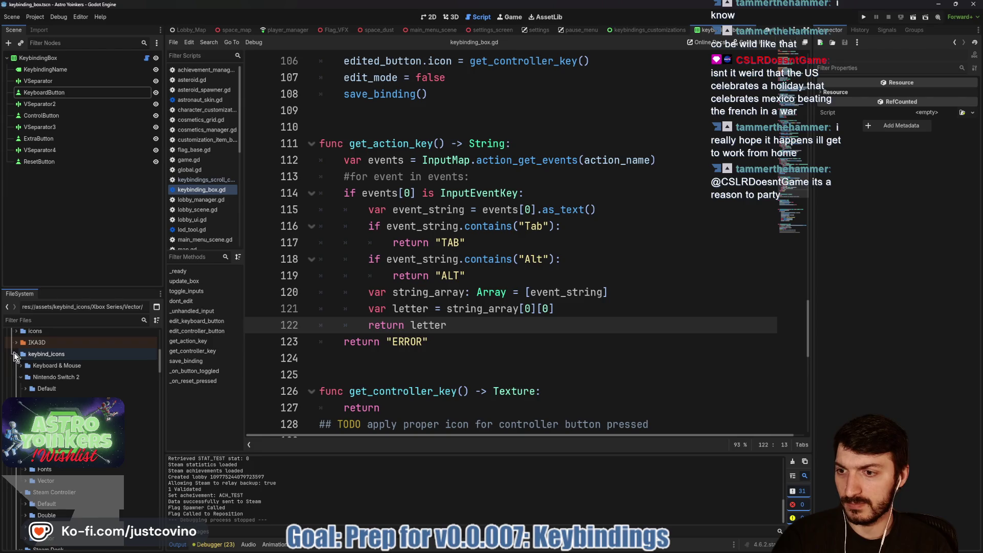
pyautogui.scroll(-5, 14, 352)
pyautogui.click(15, 443)
pyautogui.scroll(5, 51, 435)
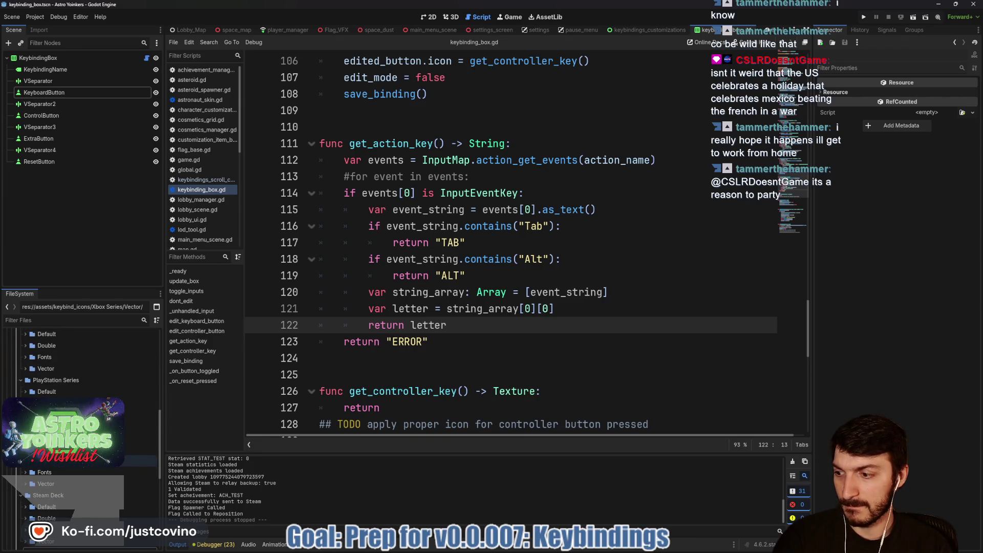
pyautogui.click(437, 359)
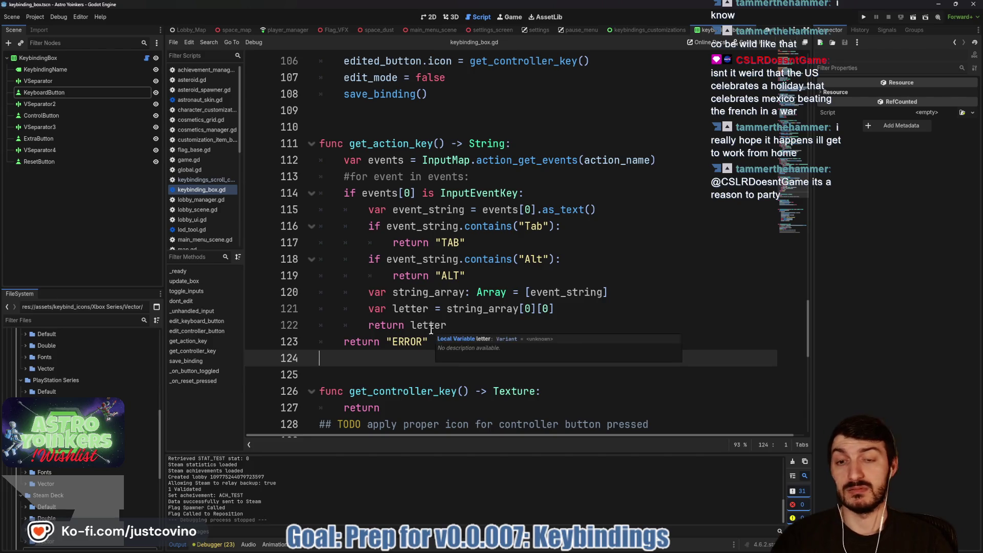
# Glance at GitHub Desktop's pending changes, return to Godot, then open File Explorer.
pyautogui.moveTo(534, 551)
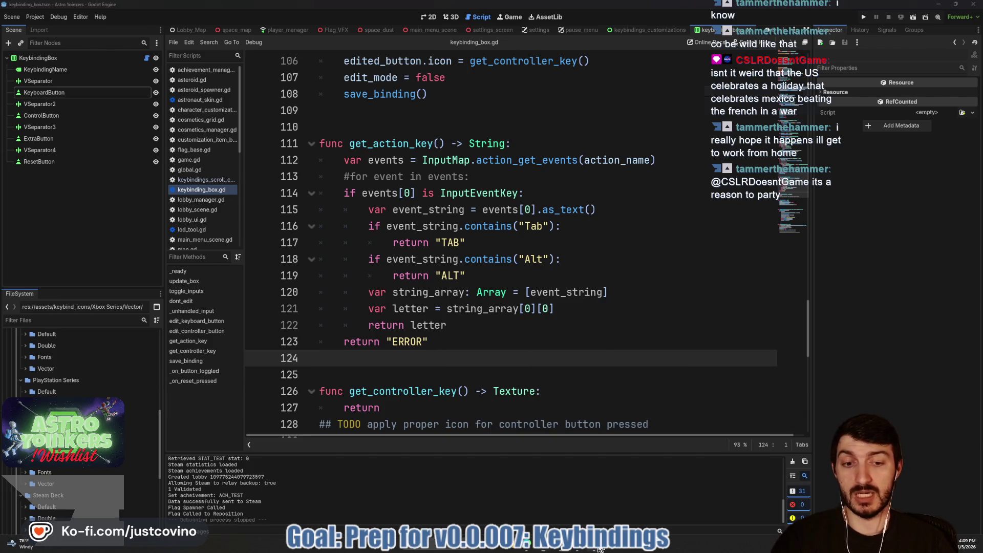
pyautogui.click(599, 549)
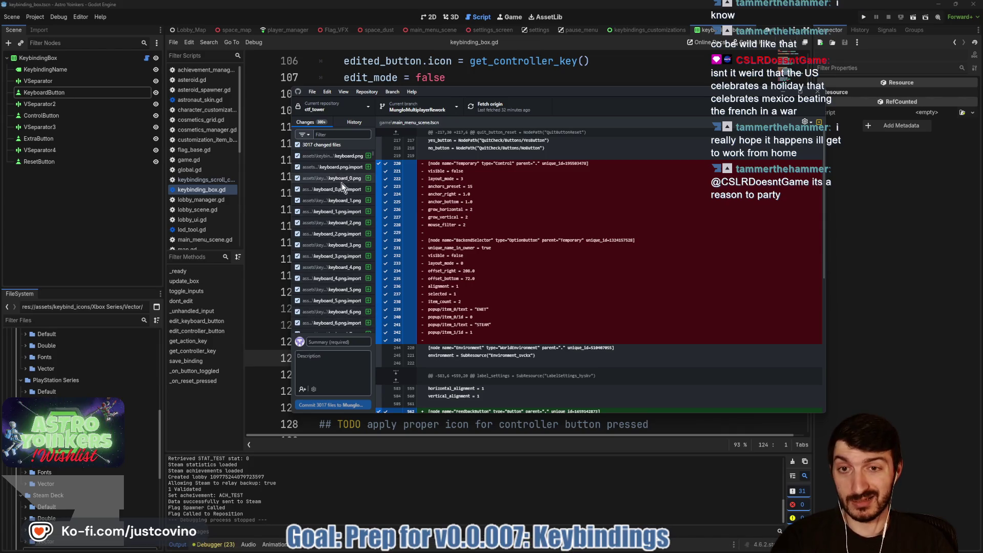
pyautogui.click(935, 297)
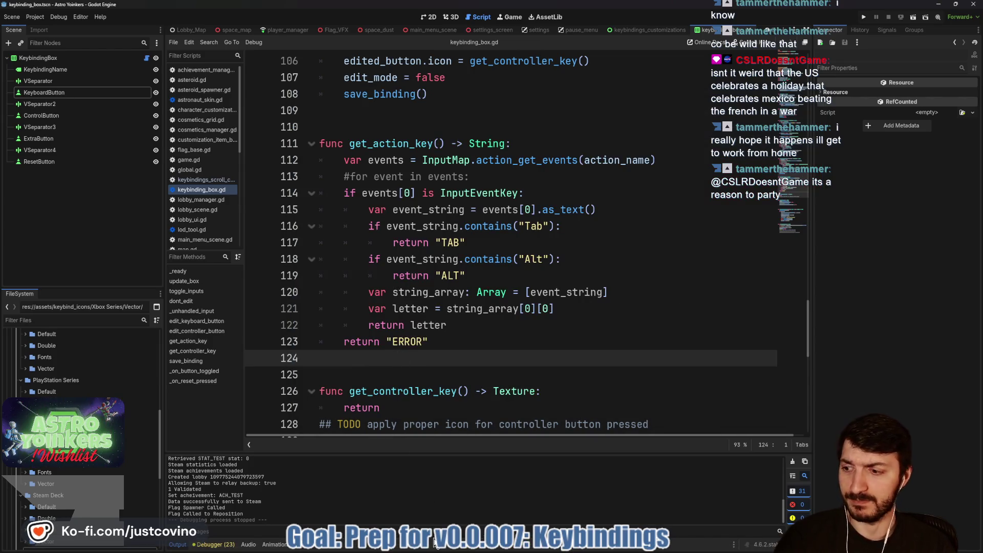
pyautogui.moveTo(486, 551)
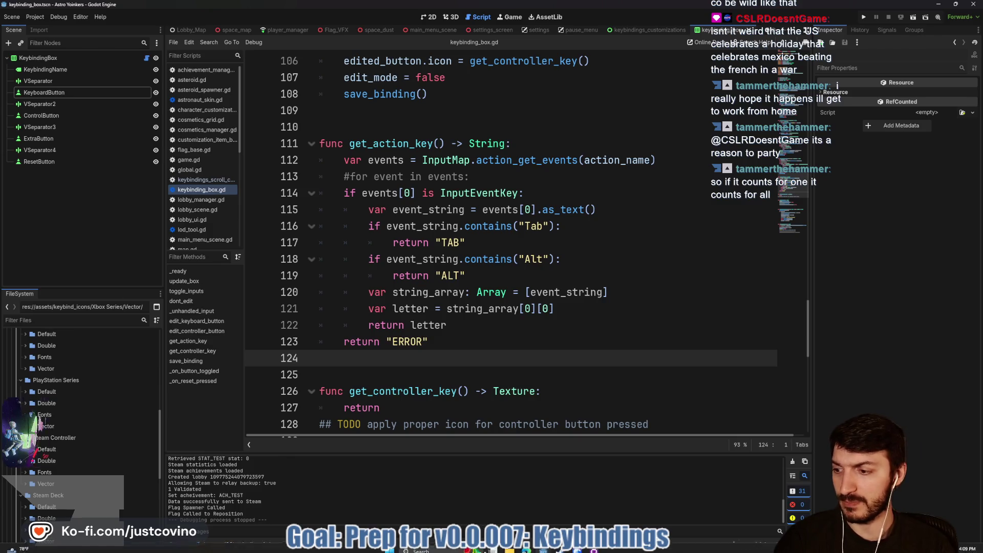
pyautogui.click(489, 547)
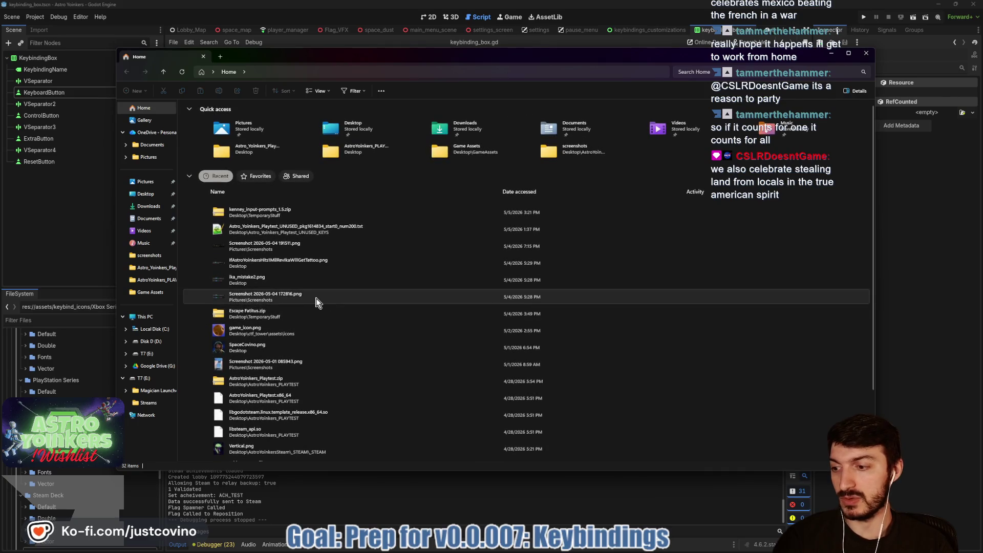
# Browse to Desktop > ctf_tower > assets > keybind_icons > Xbox Series > Default.
pyautogui.click(146, 193)
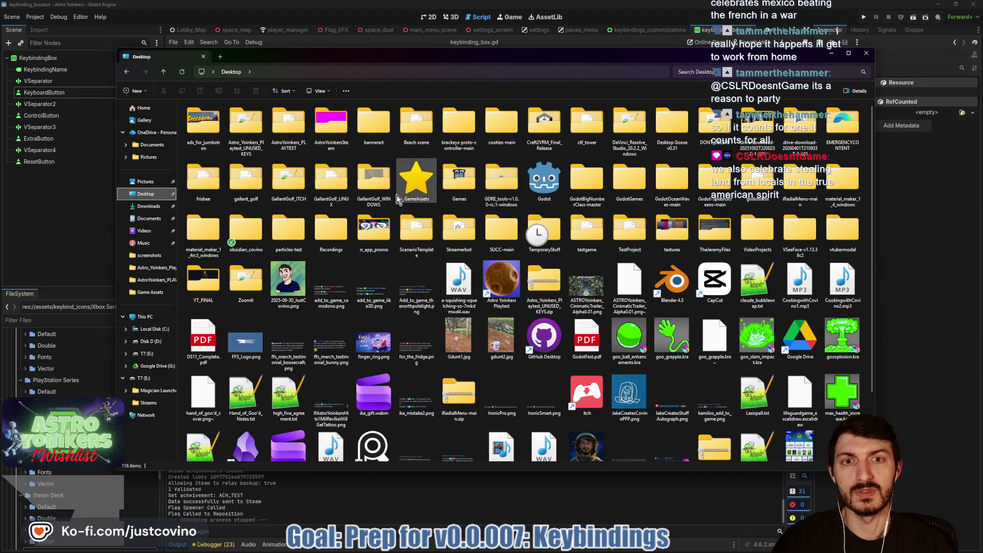
pyautogui.doubleClick(584, 125)
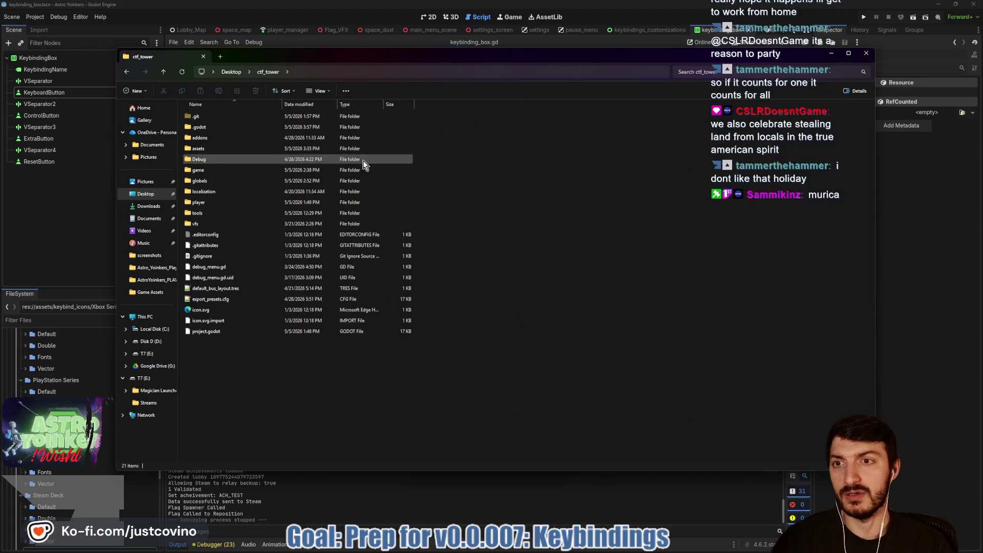
pyautogui.doubleClick(210, 148)
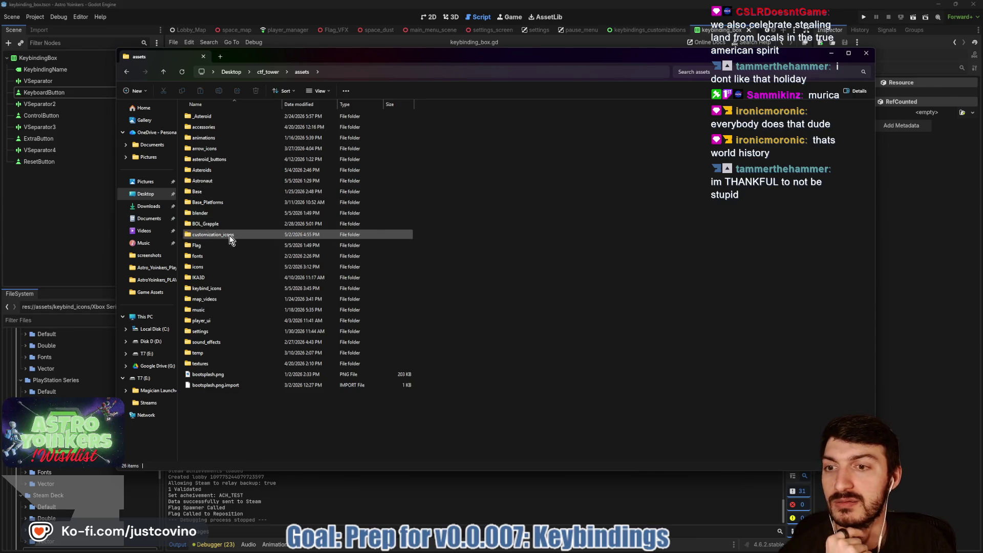
pyautogui.doubleClick(222, 290)
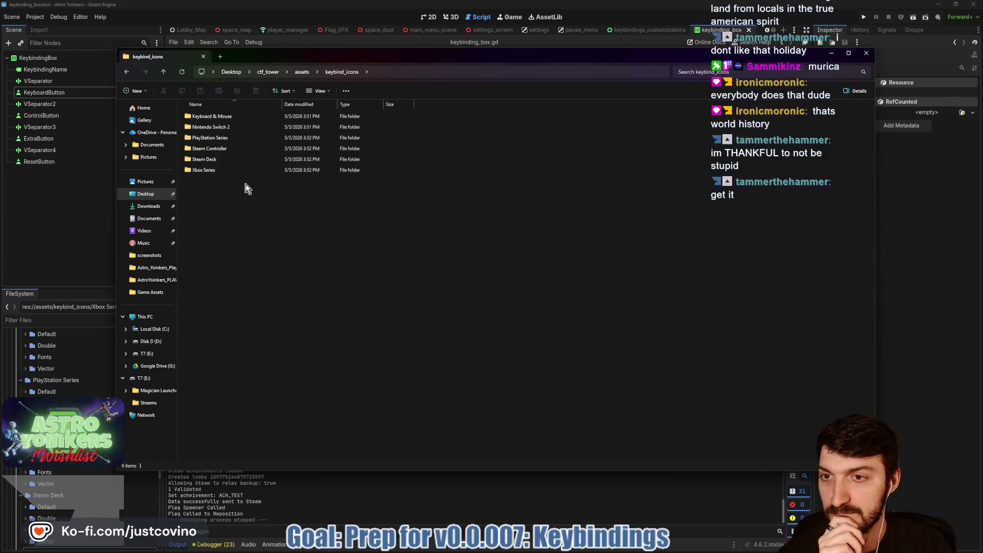
pyautogui.doubleClick(226, 171)
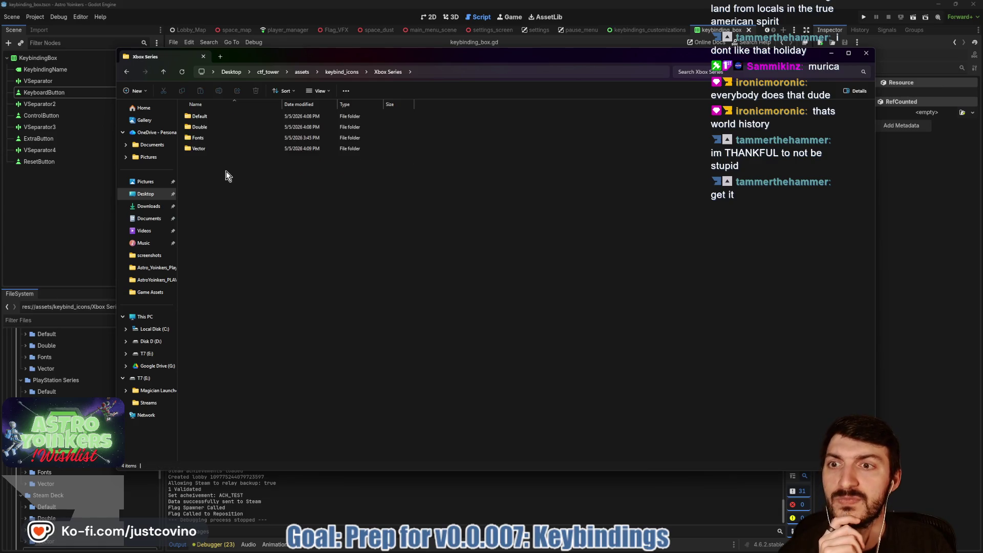
pyautogui.doubleClick(207, 116)
# Search the folder for 'outline', then return to Godot and bring up GitHub Desktop's commit summary.
pyautogui.click(705, 73)
pyautogui.write('outline')
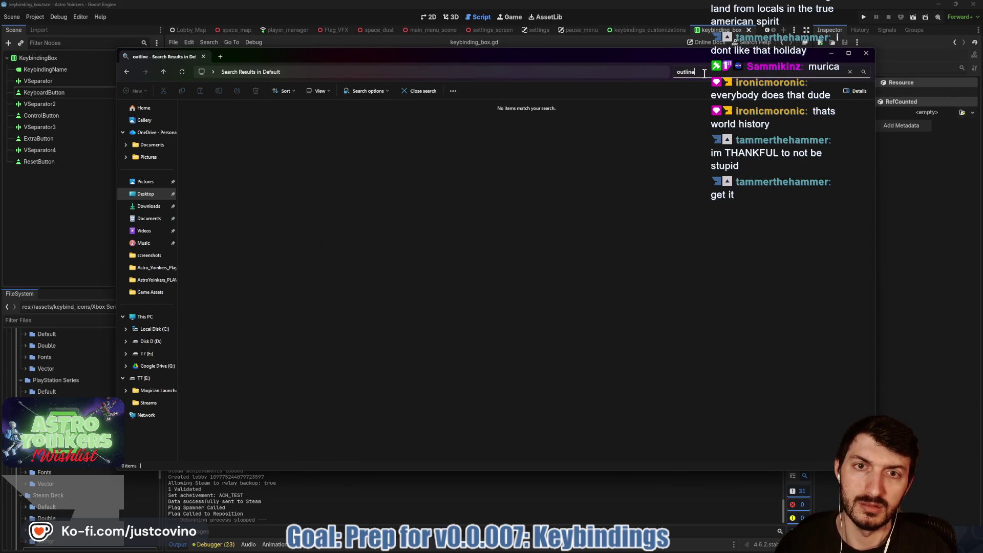
pyautogui.click(163, 72)
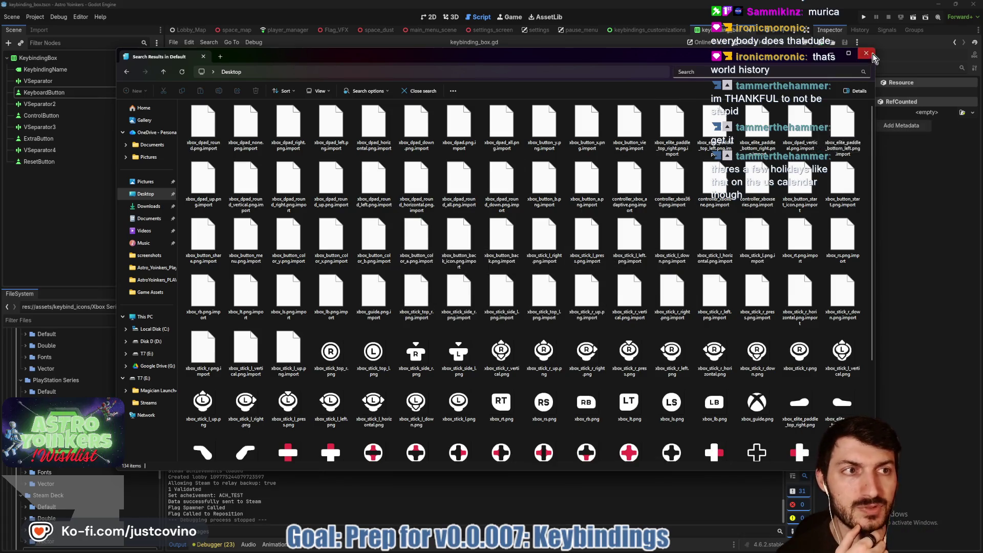
pyautogui.hotkey('alt', 'Tab')
pyautogui.click(529, 293)
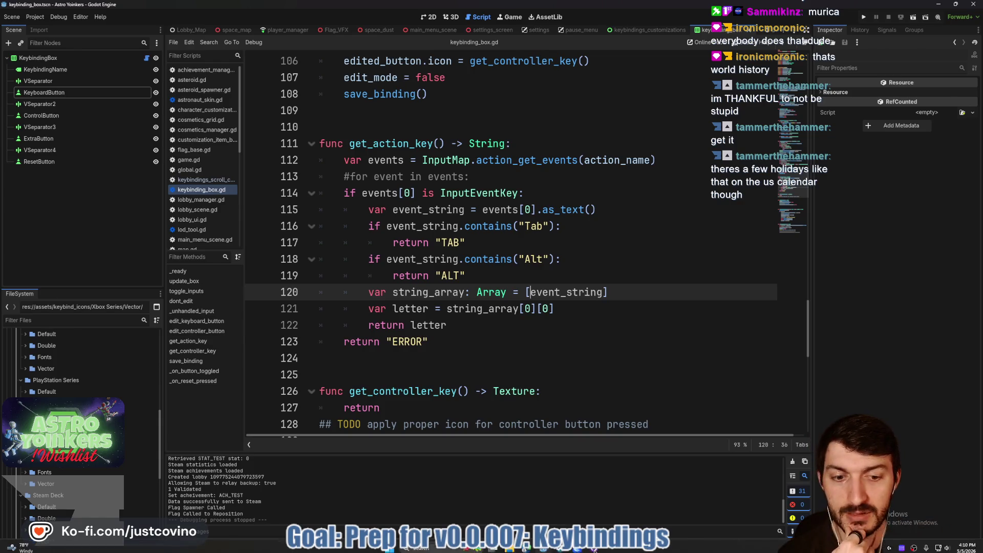
pyautogui.click(550, 548)
pyautogui.click(341, 343)
pyautogui.write('icon')
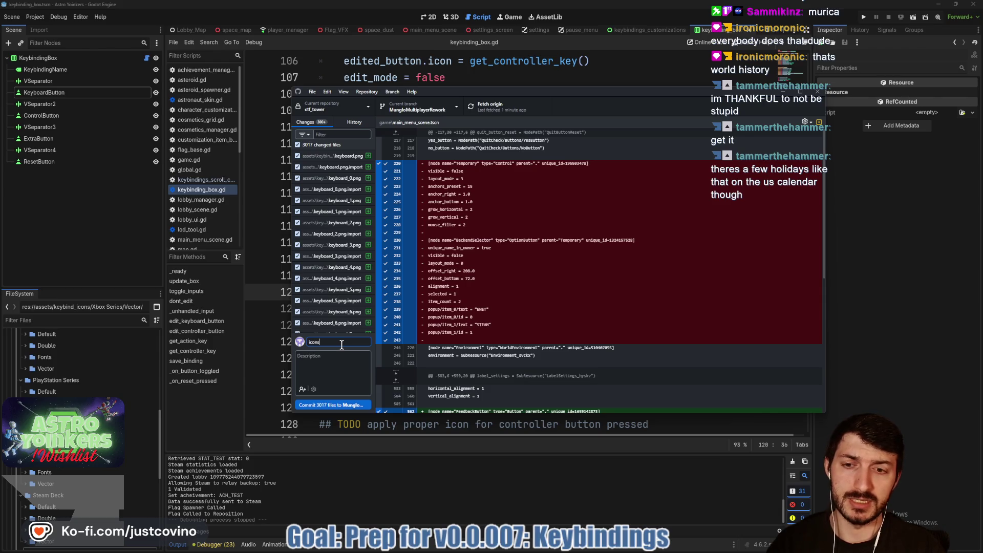
# Commit the 3017 changed files to MungloMultiplayerRework with the summary 'keybinding icons'.
pyautogui.press('BackSpace')
pyautogui.press('BackSpace')
pyautogui.press('BackSpace')
pyautogui.write('binding icon')
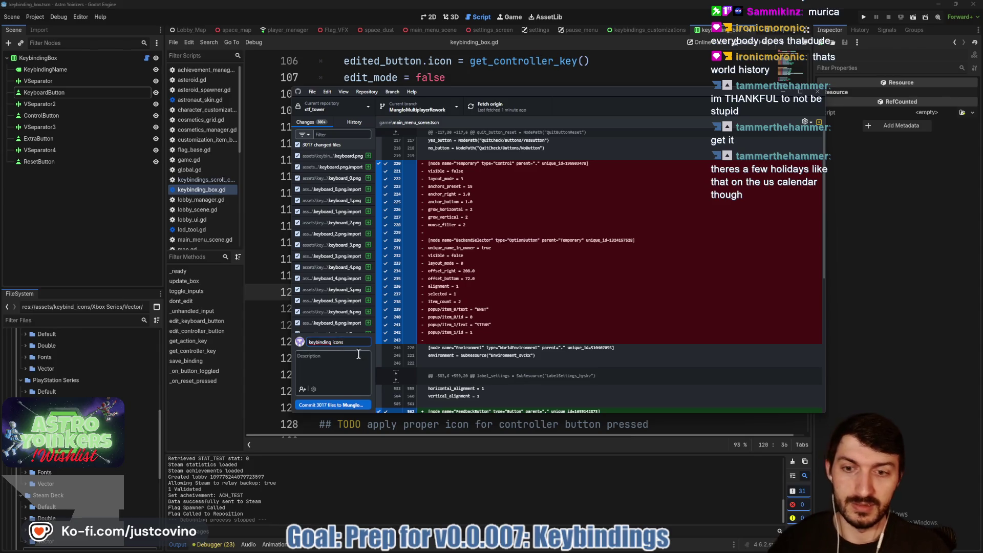
pyautogui.click(322, 406)
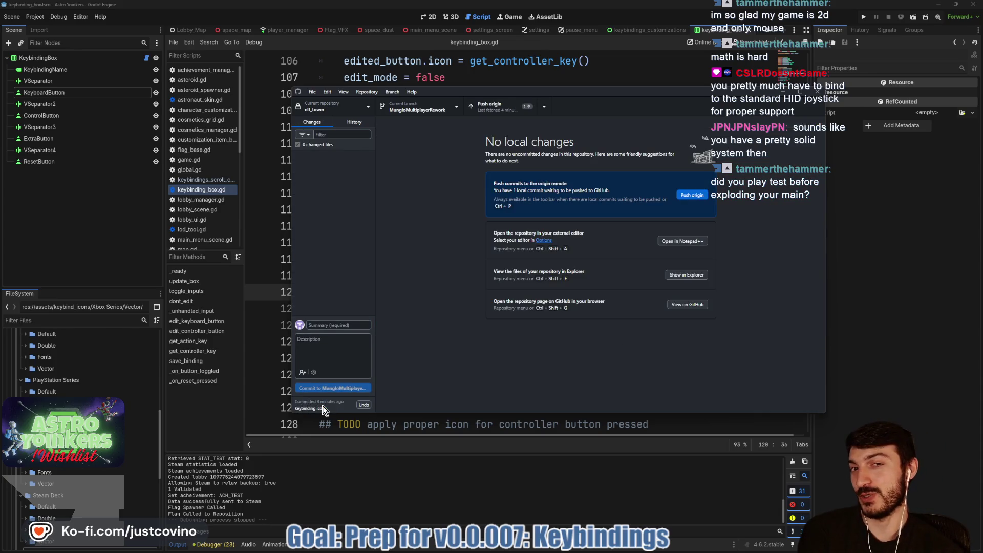
# Push the finished keybinding icons commit to origin.
pyautogui.click(691, 195)
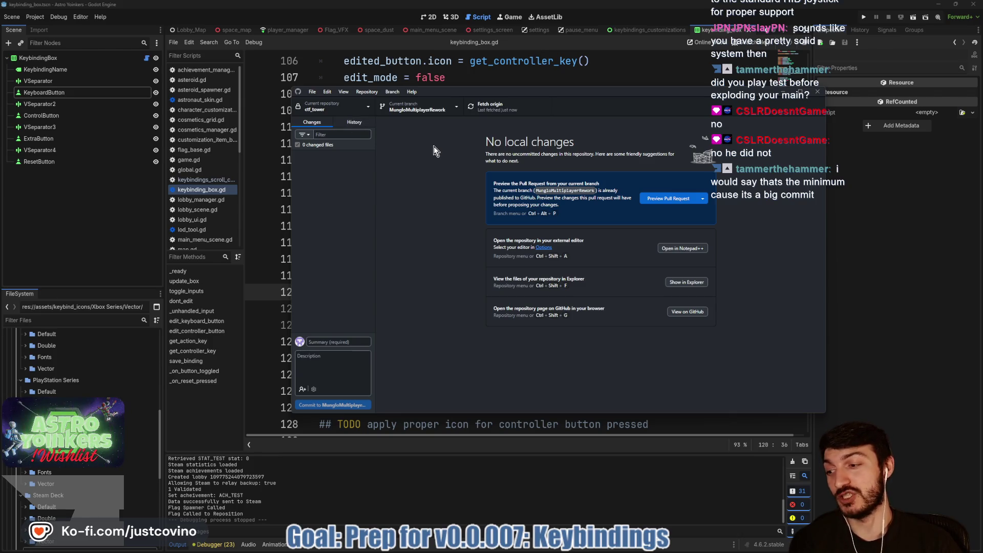
# Browse the branch list three times without leaving MungloMultiplayerRework, then return to Godot.
pyautogui.click(446, 110)
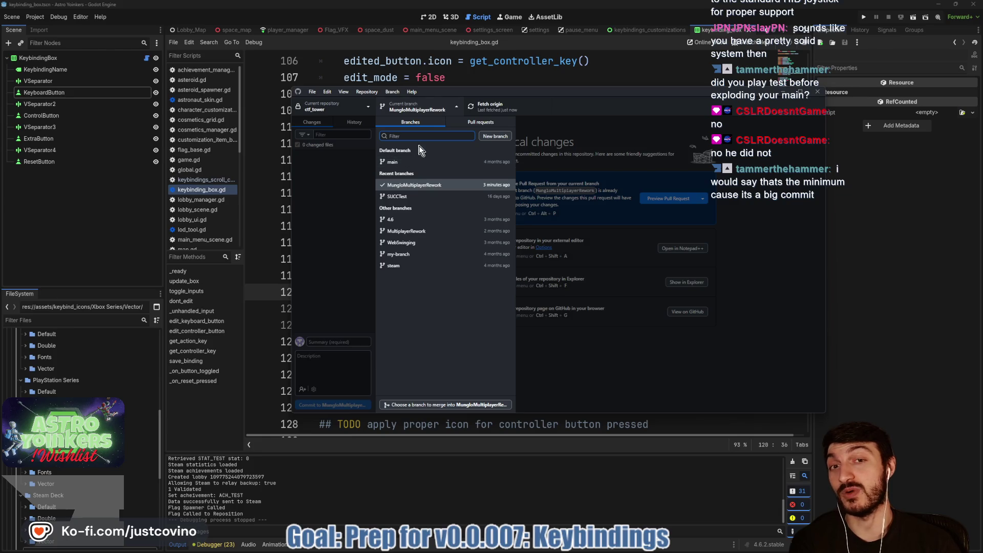
pyautogui.click(455, 106)
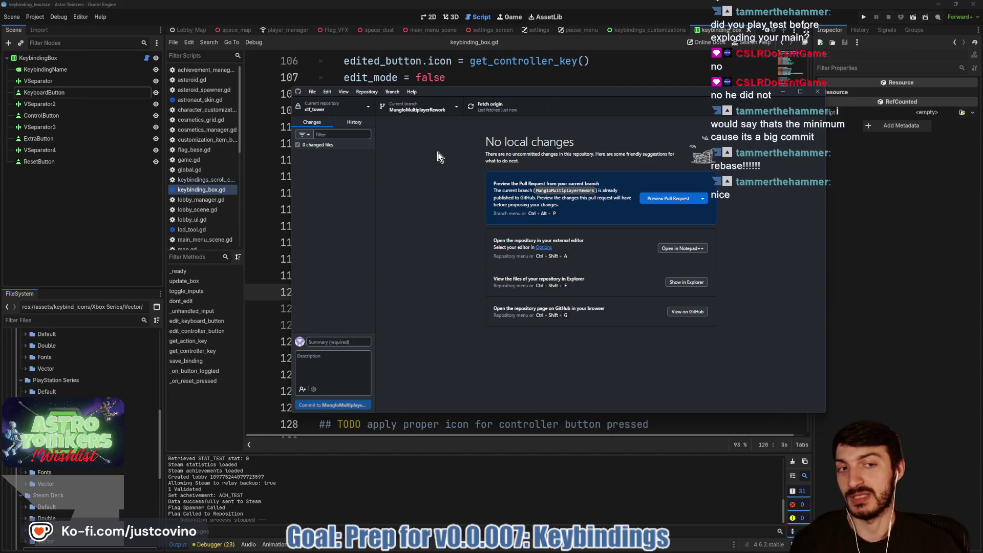
pyautogui.click(418, 108)
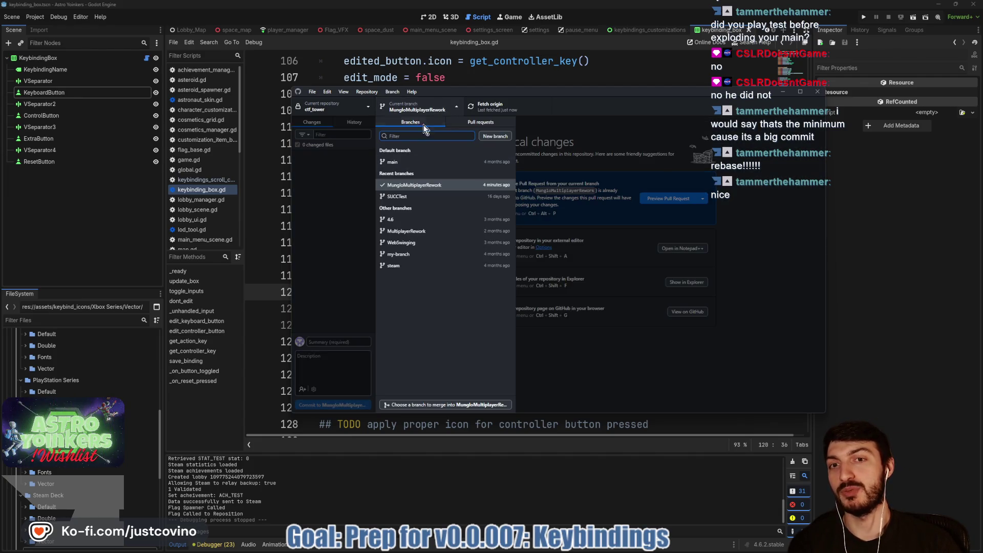
pyautogui.click(454, 109)
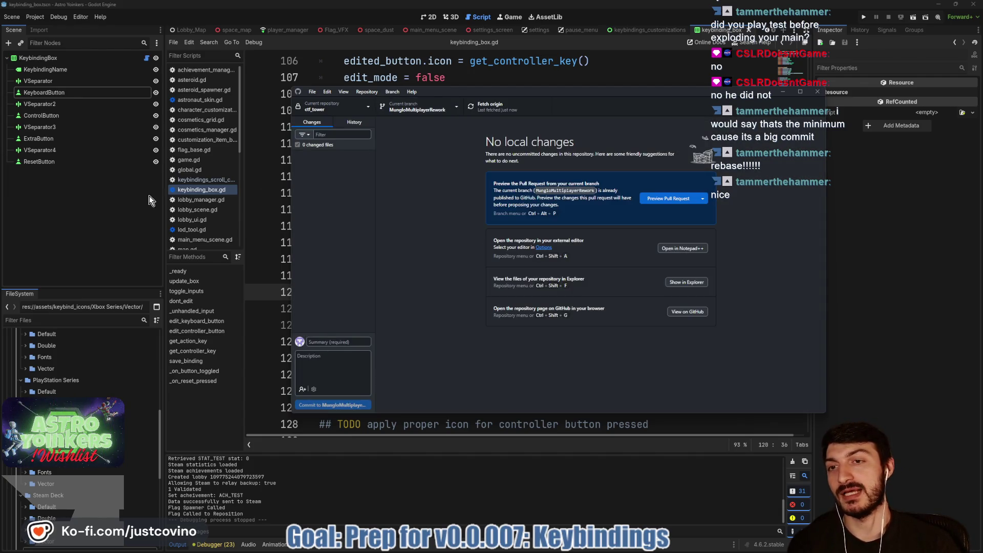
pyautogui.click(447, 105)
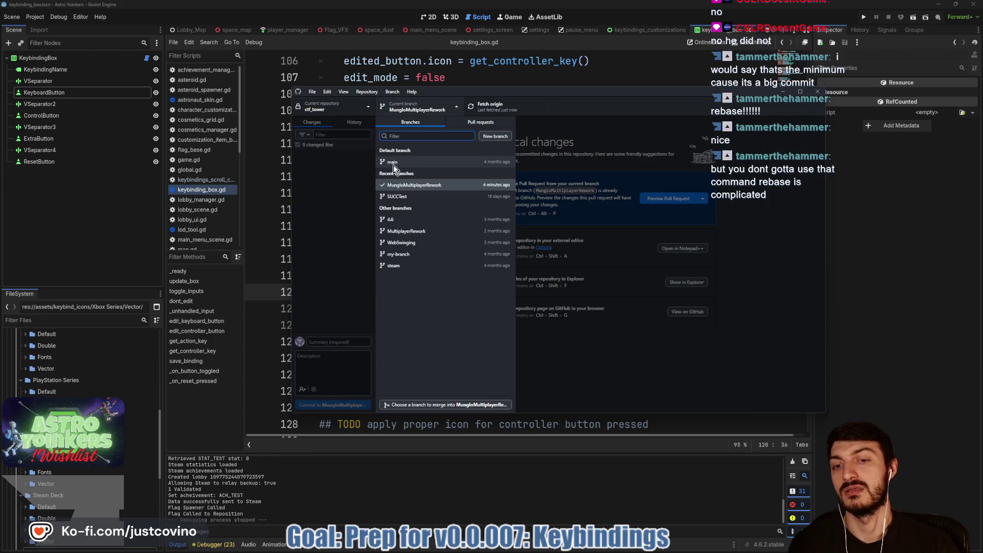
pyautogui.click(453, 109)
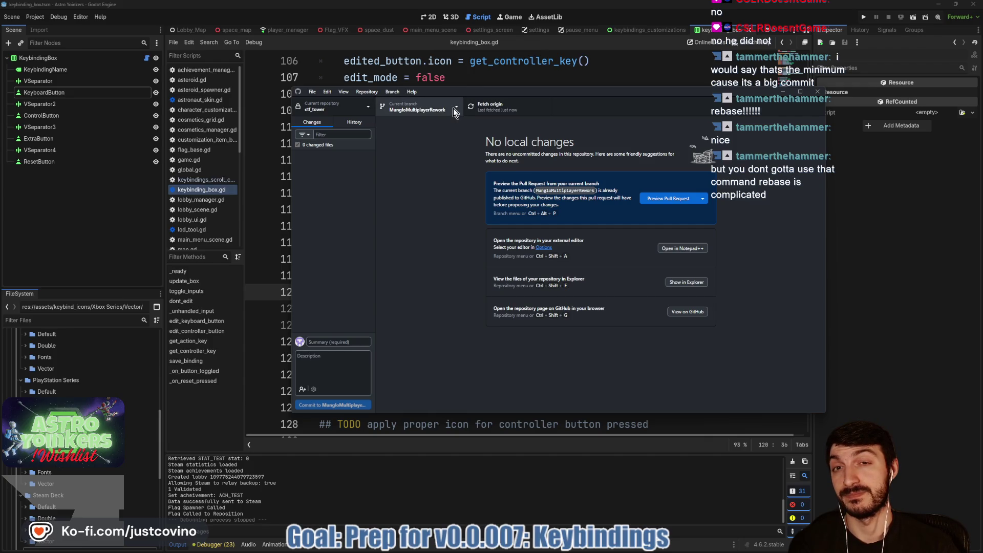
pyautogui.hotkey('alt', 'Tab')
# Put the caret on blank line 110 of keybinding_box.gd, then bring GitHub Desktop forward.
pyautogui.click(544, 75)
pyautogui.click(486, 141)
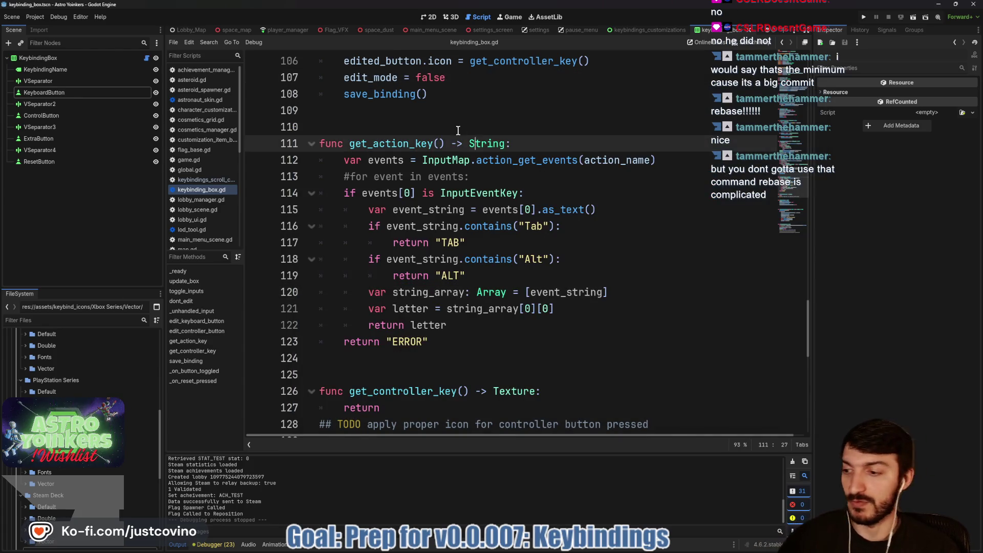
pyautogui.click(487, 128)
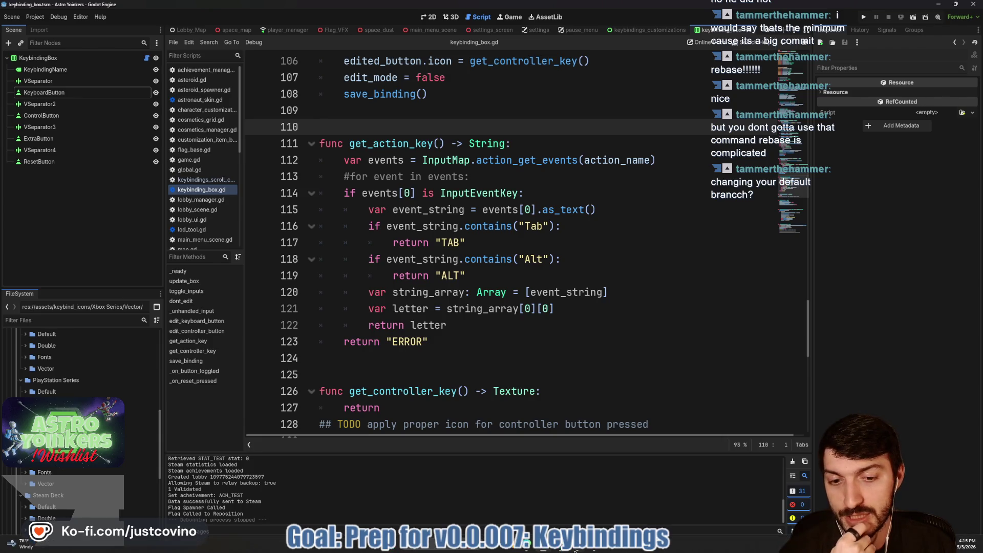
pyautogui.click(571, 499)
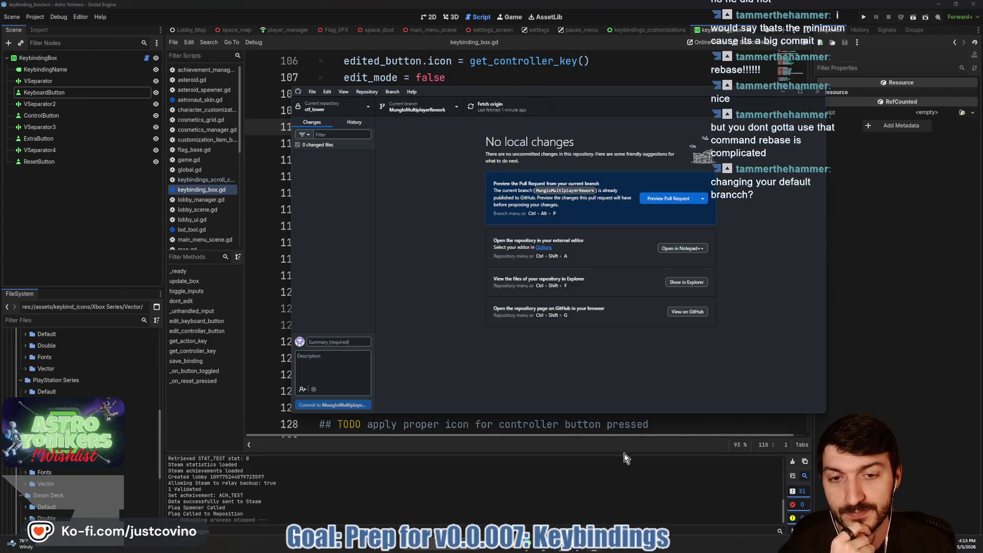
pyautogui.click(443, 107)
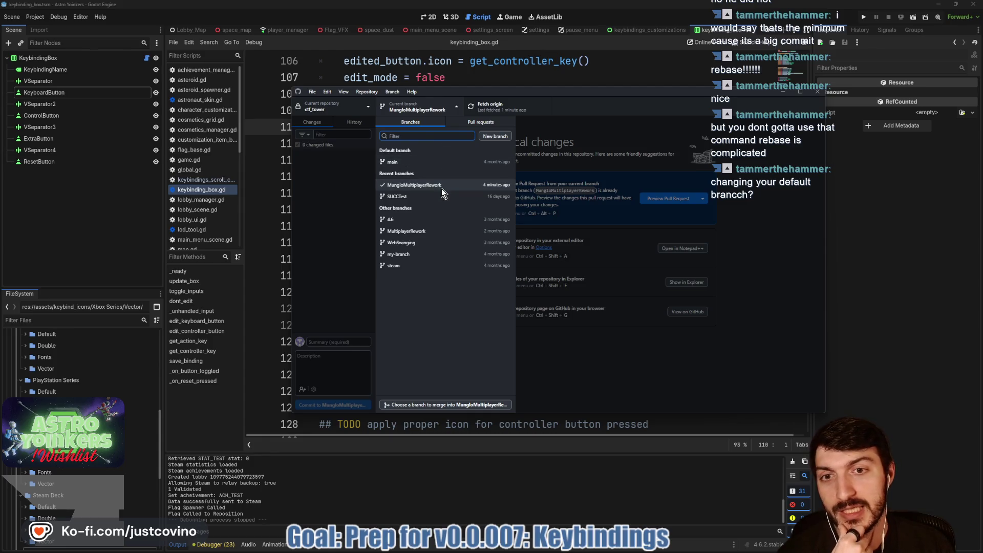
pyautogui.rightClick(438, 187)
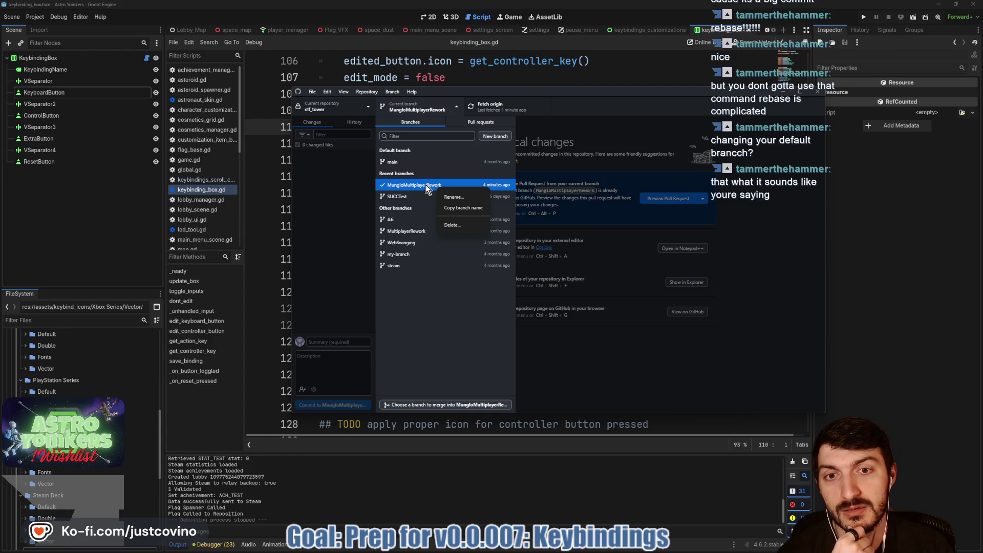
pyautogui.click(607, 381)
pyautogui.click(607, 381)
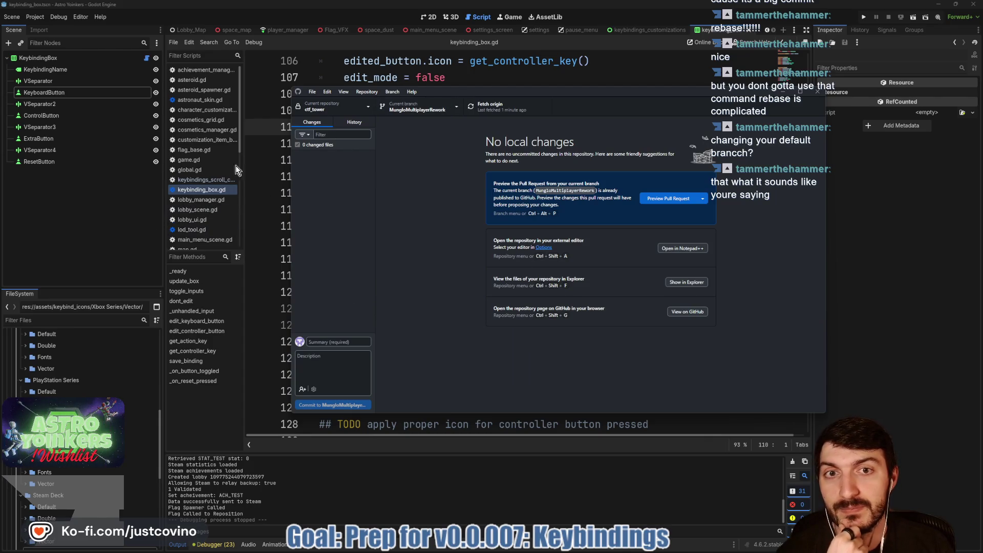
pyautogui.click(111, 227)
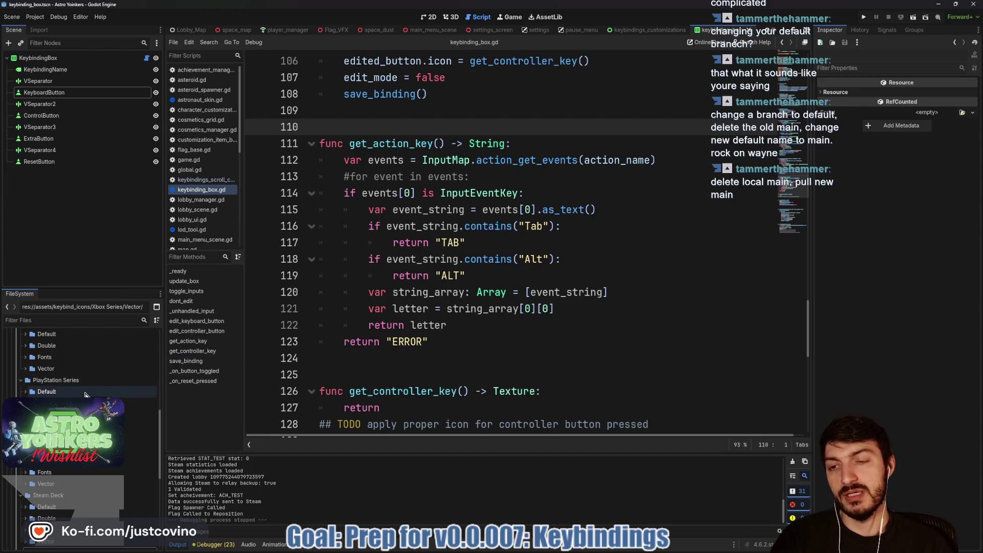
# Look over keybinding_box.gd around blank line 110 above get_action_key.
pyautogui.moveTo(496, 259)
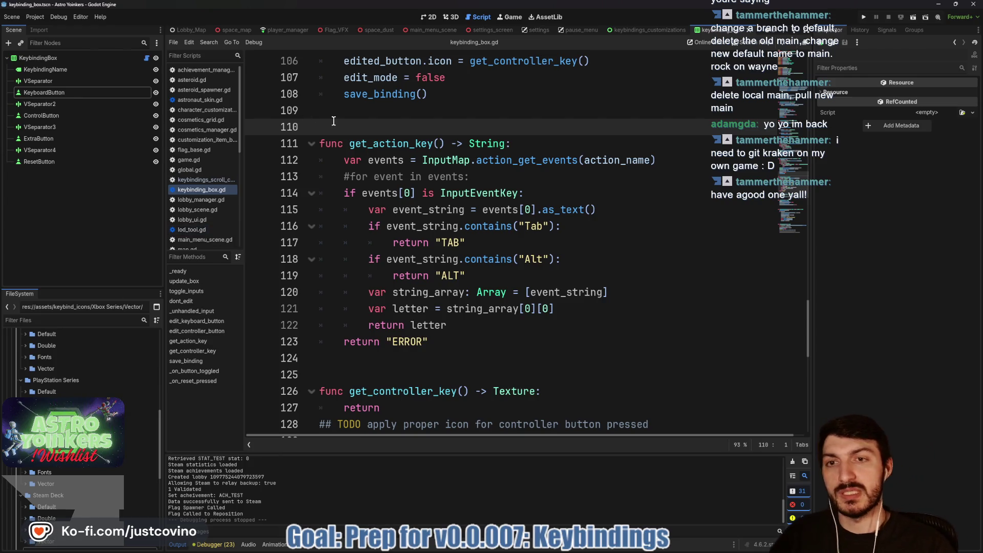
# Type then erase KeybindIcons.get_icon(InputEventKey) on line 110 and save keybinding_box.gd.
pyautogui.write('Keyvo')
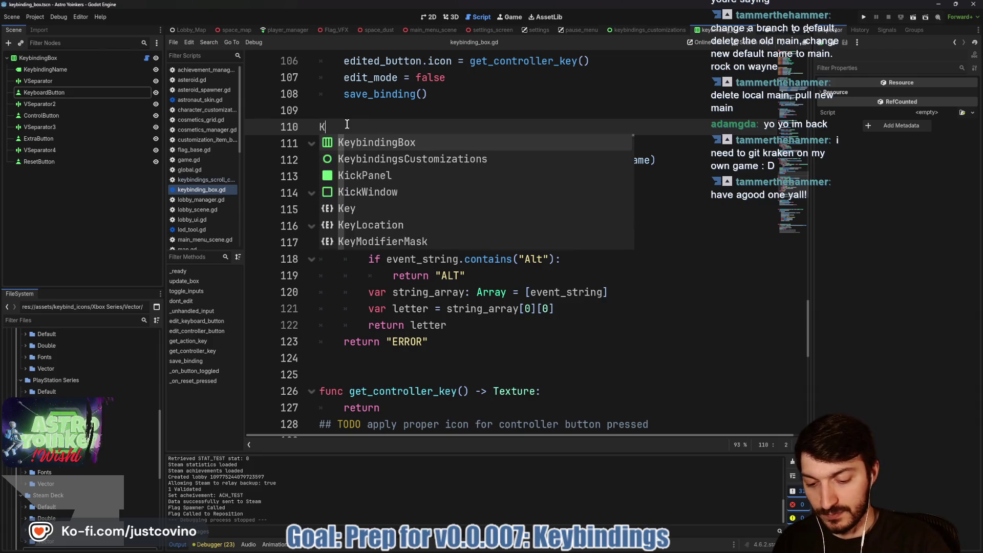
pyautogui.press('BackSpace')
pyautogui.press('BackSpace')
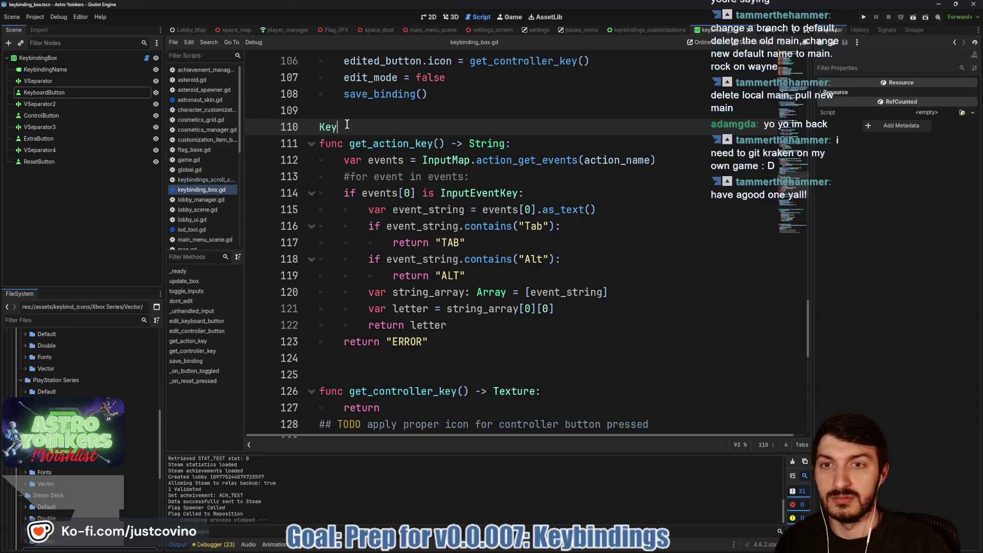
pyautogui.write('bind')
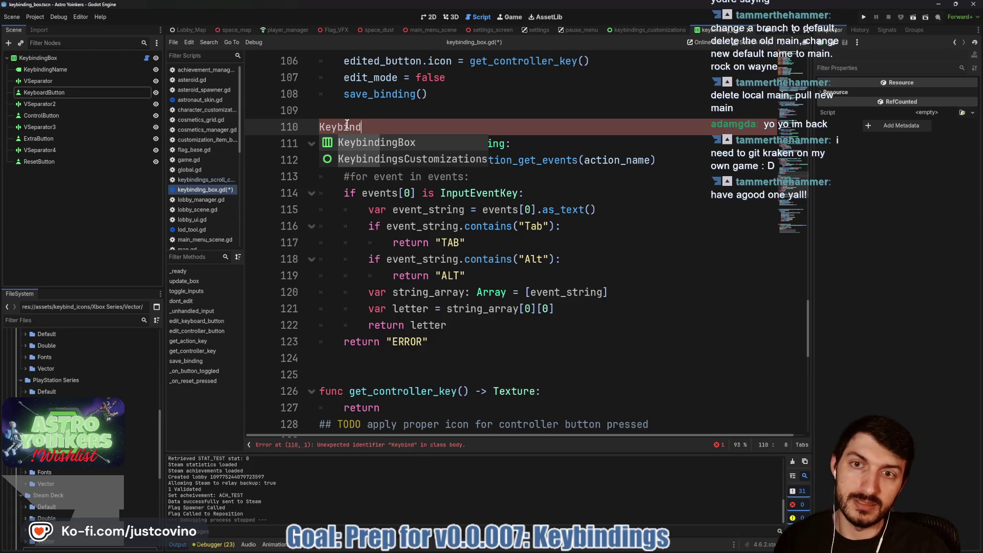
pyautogui.write('Icons')
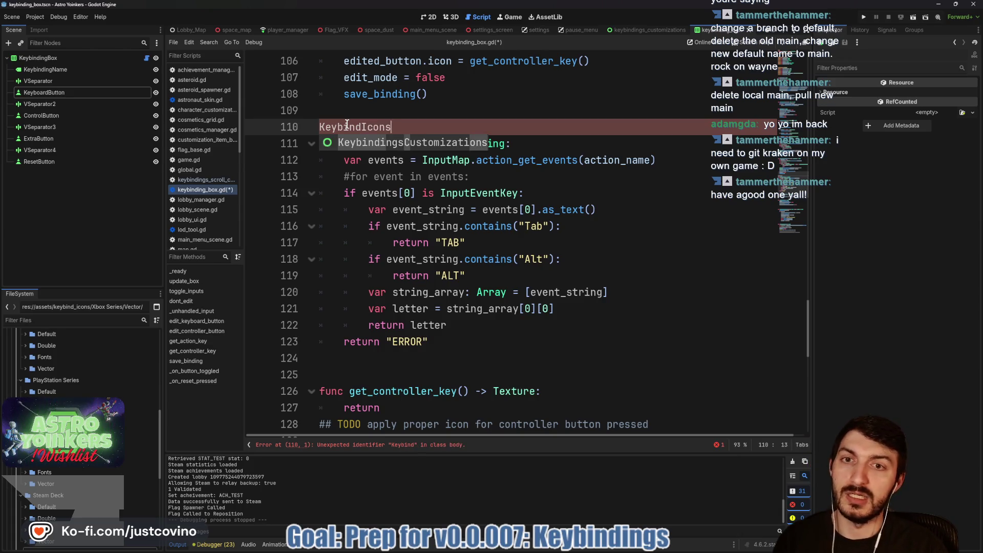
pyautogui.write('.get_')
pyautogui.write('icon(Input')
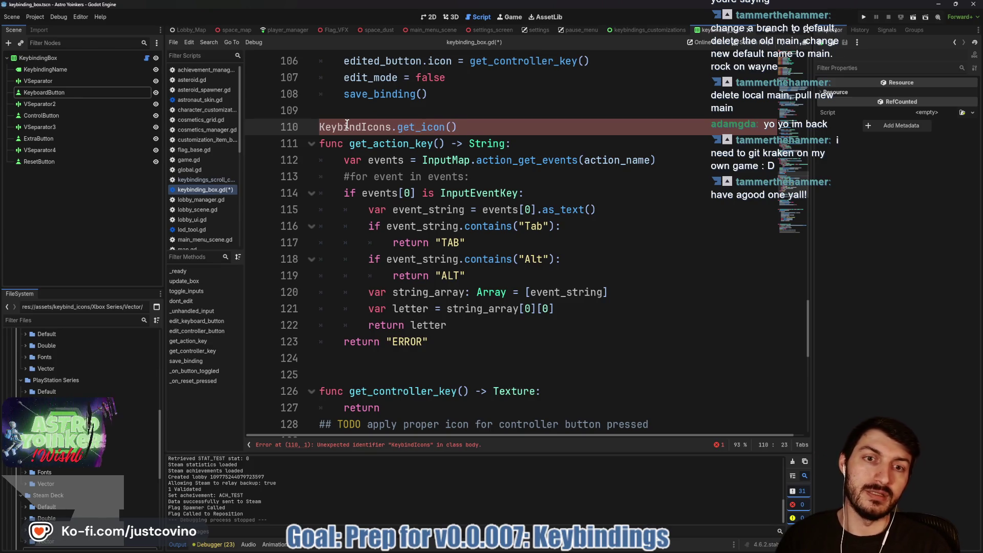
pyautogui.write('EventKey')
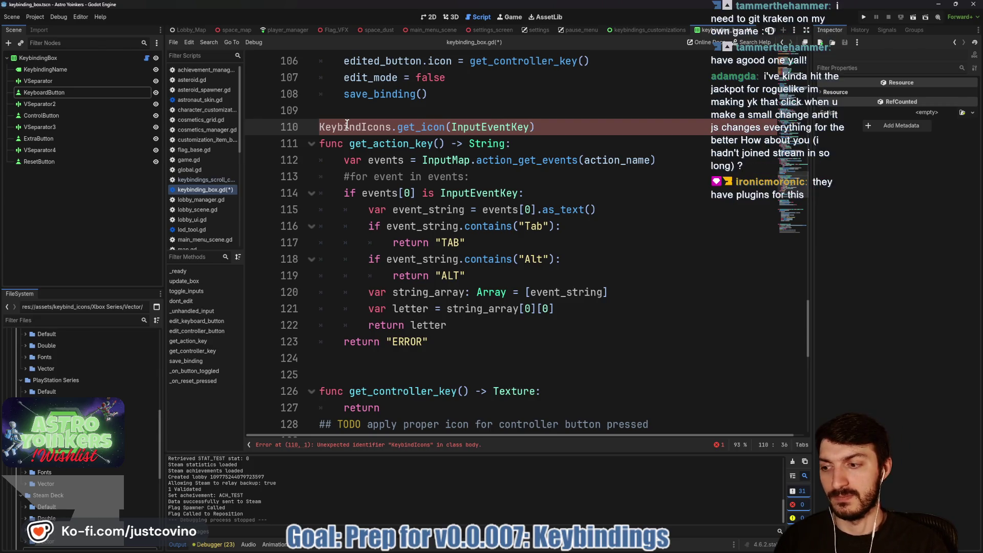
pyautogui.press('BackSpace')
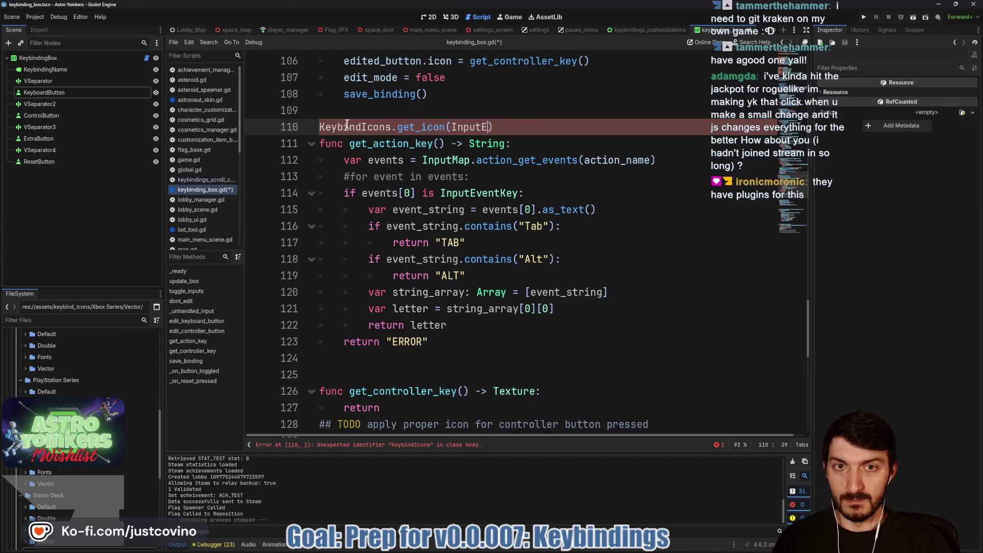
pyautogui.hotkey('ctrl', 'BackSpace')
pyautogui.hotkey('ctrl', 'BackSpace')
pyautogui.hotkey('ctrl', 'BackSpace')
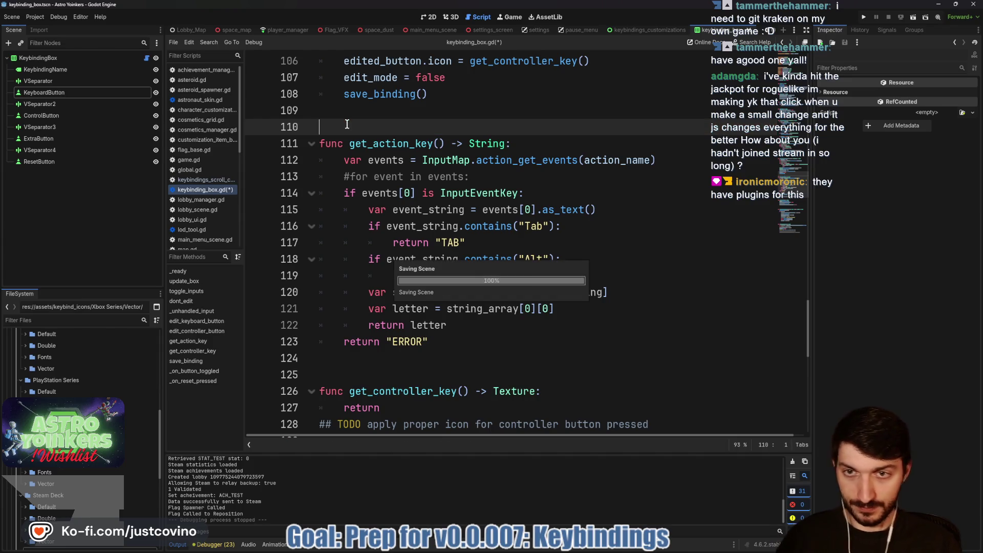
pyautogui.hotkey('ctrl', 's')
pyautogui.click(534, 19)
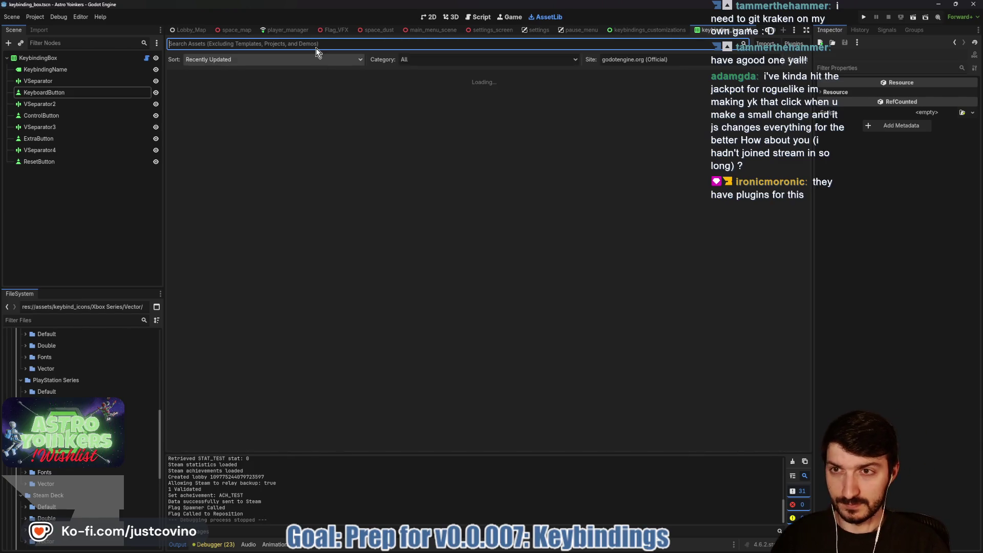
# Search the asset library for 'keybind' and inspect, then close, QuickKeyBindings.
pyautogui.write('keybind')
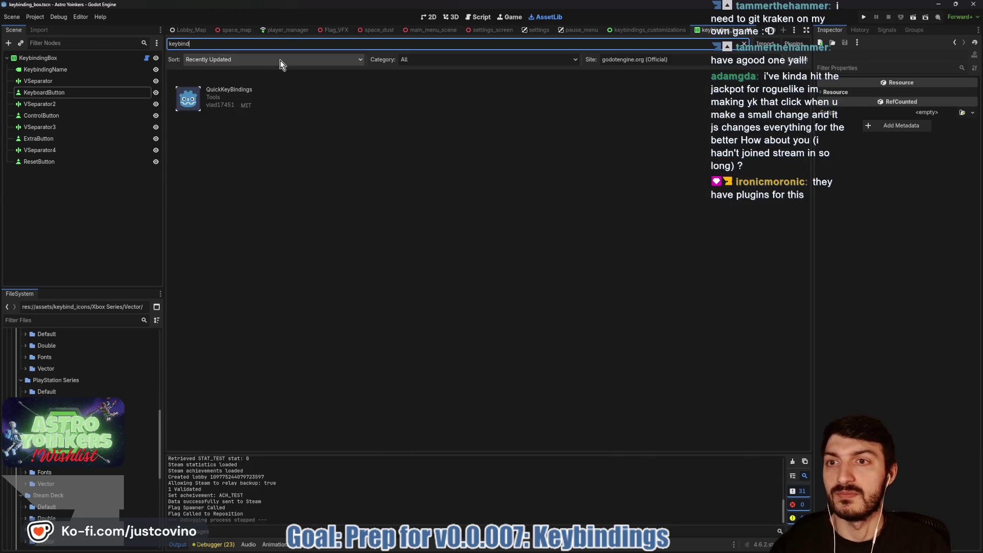
pyautogui.click(253, 94)
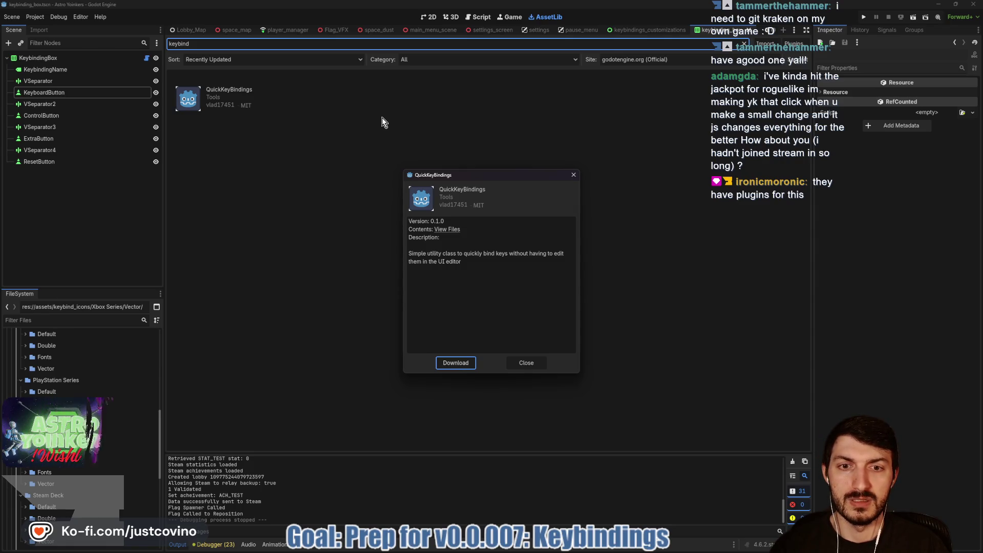
pyautogui.click(572, 177)
pyautogui.press('Return')
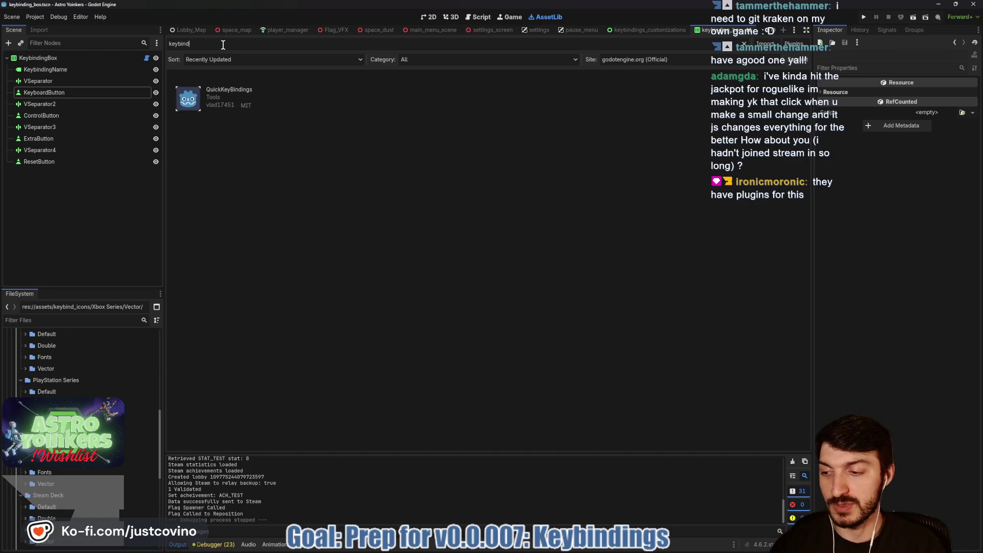
pyautogui.press('BackSpace')
pyautogui.press('BackSpace')
pyautogui.press('BackSpace')
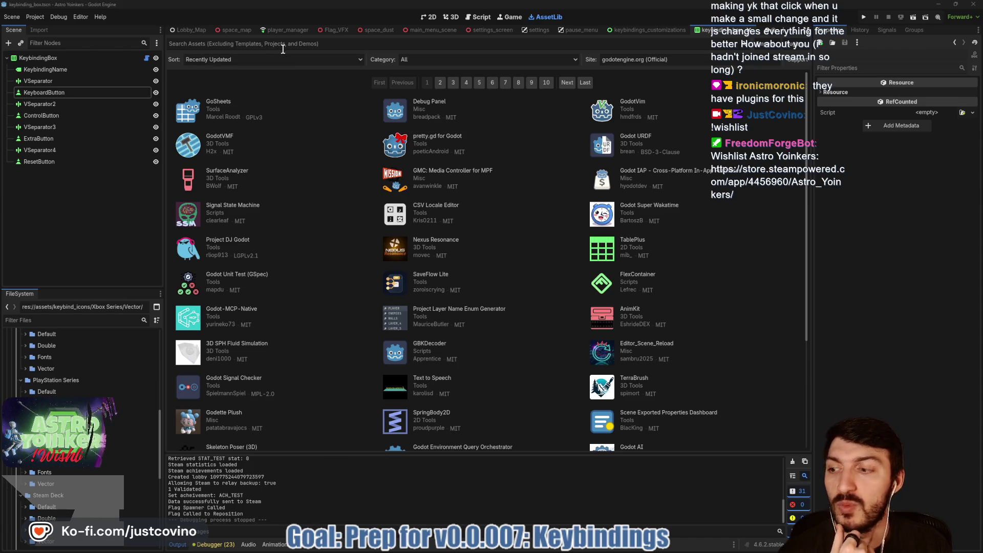
# Search the asset library for 'key', then 'input', and open the Input Manager details.
pyautogui.moveTo(567, 522)
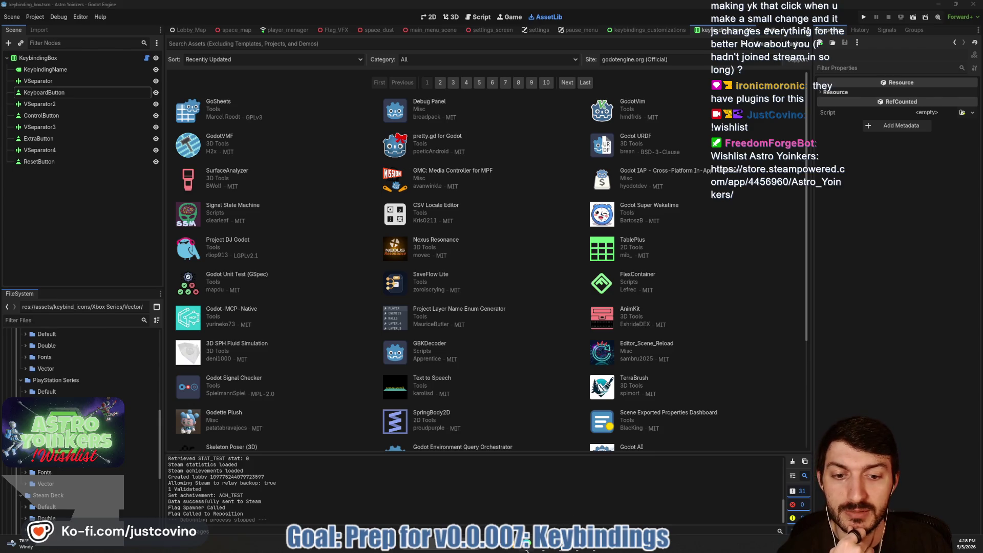
pyautogui.click(269, 44)
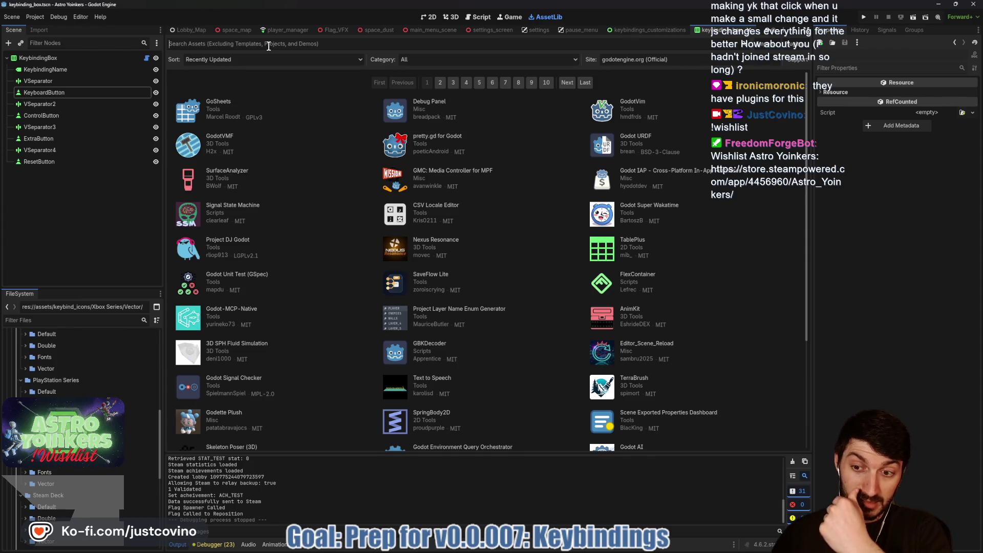
pyautogui.write('key')
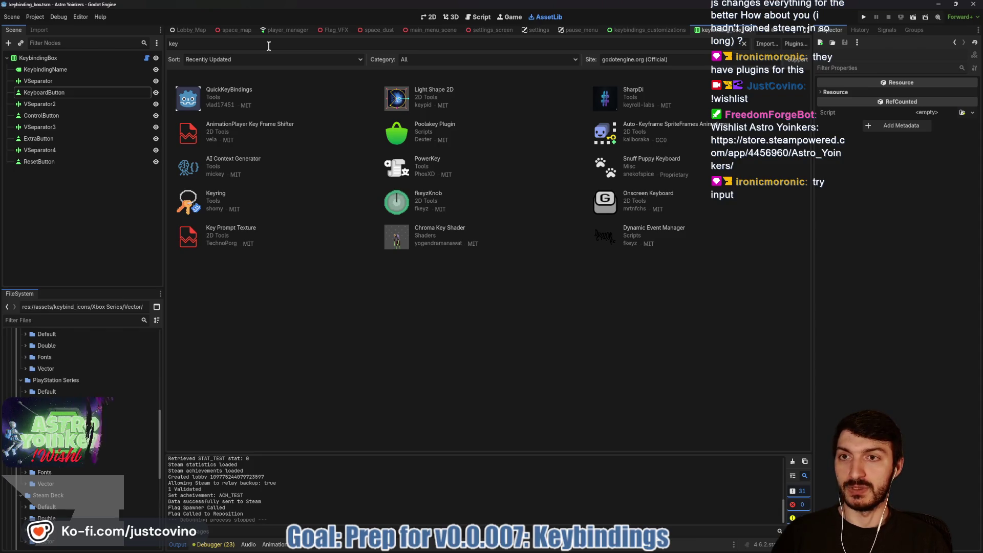
pyautogui.press('BackSpace')
pyautogui.press('BackSpace')
pyautogui.press('BackSpace')
pyautogui.write('inp')
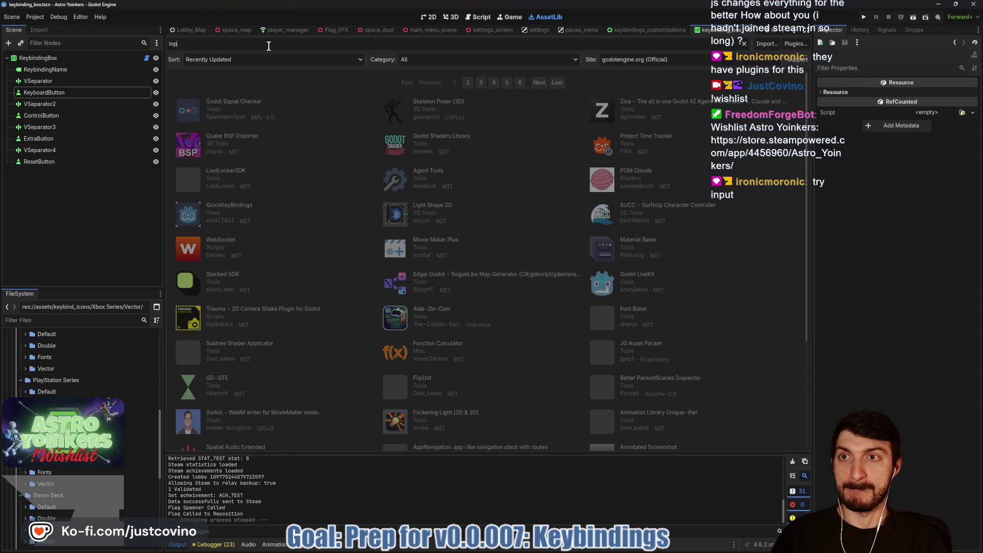
pyautogui.write('ut')
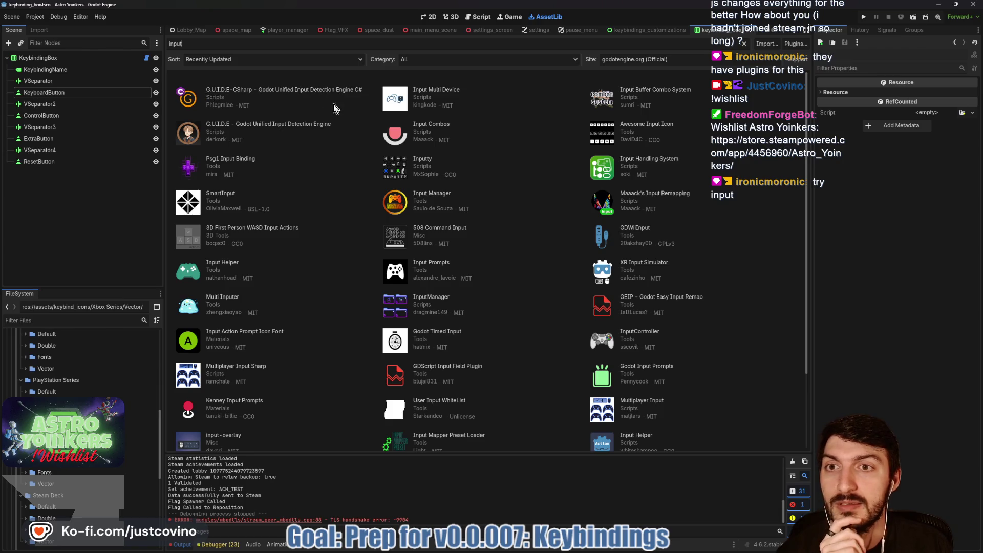
pyautogui.click(432, 194)
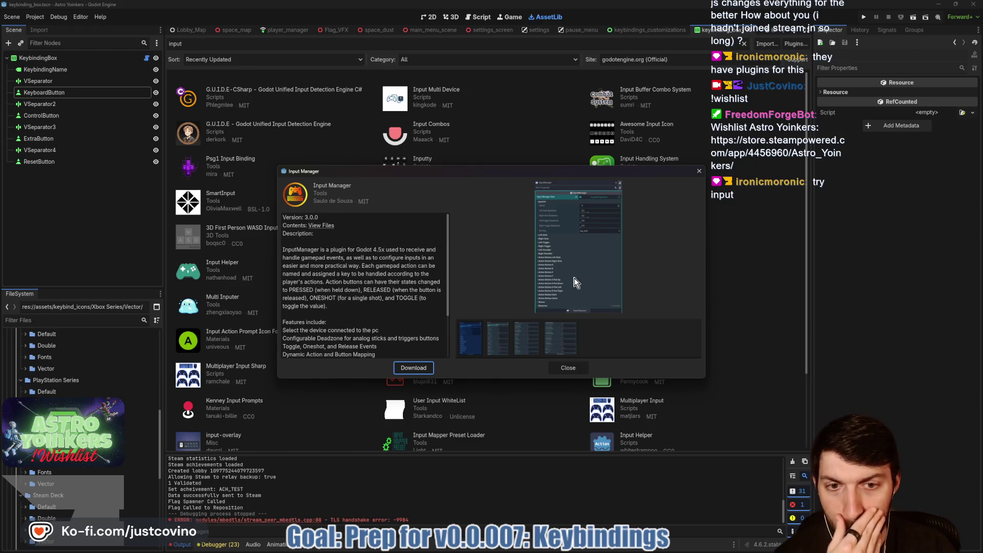
pyautogui.scroll(-1, 346, 287)
pyautogui.scroll(-3, 389, 292)
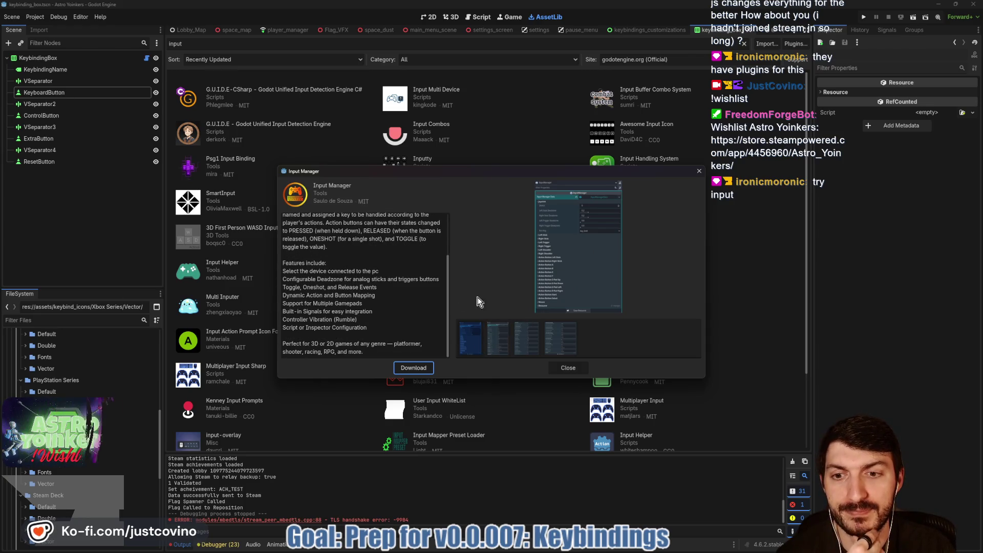
pyautogui.click(510, 339)
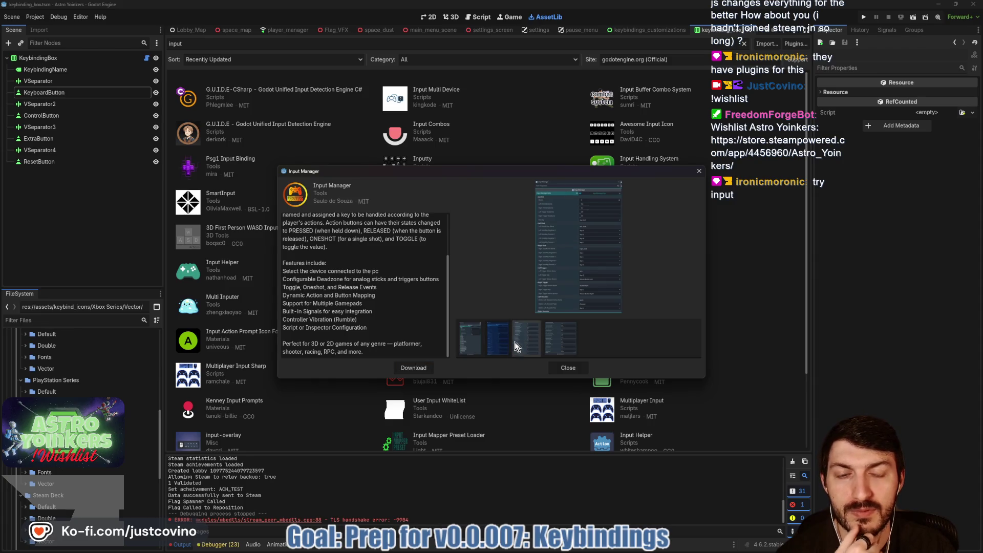
pyautogui.click(521, 344)
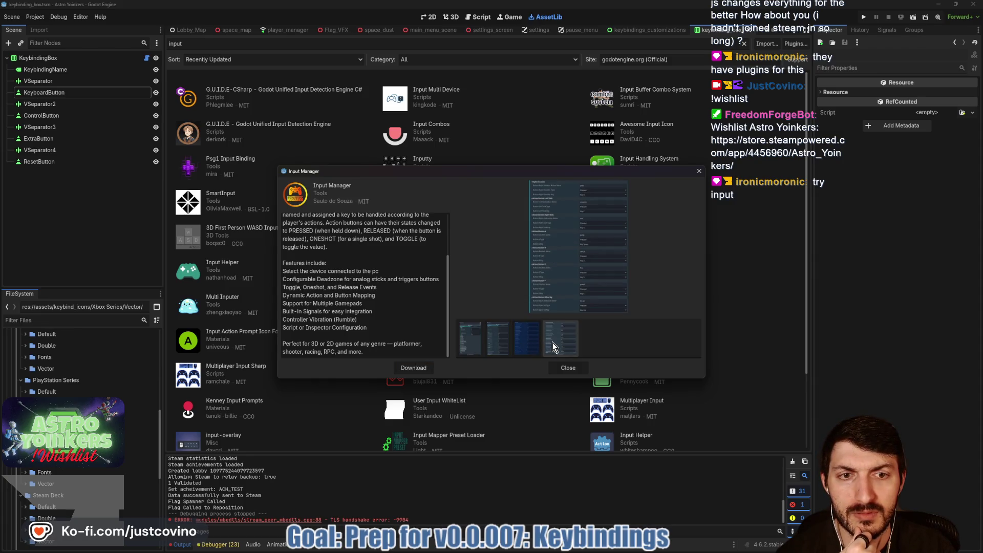
pyautogui.click(552, 342)
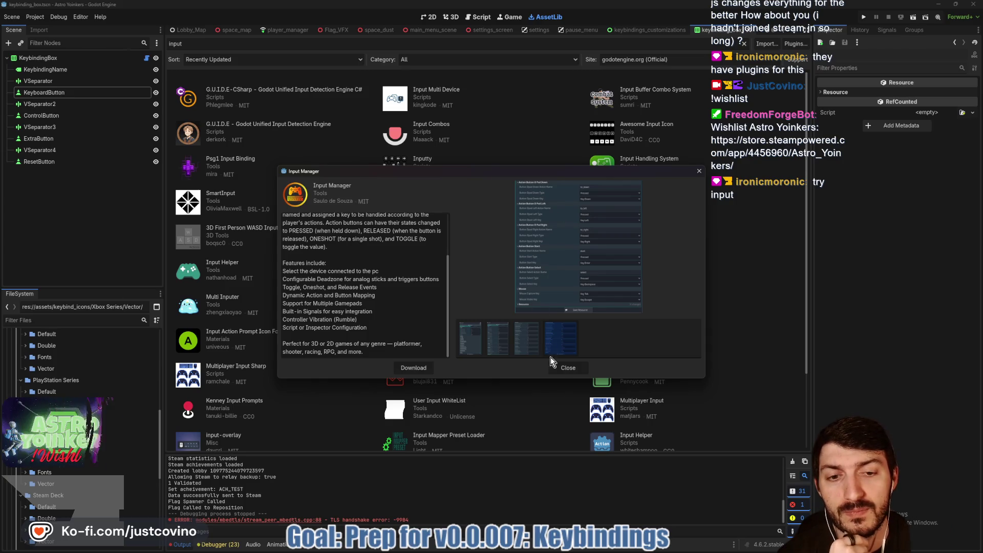
pyautogui.click(472, 336)
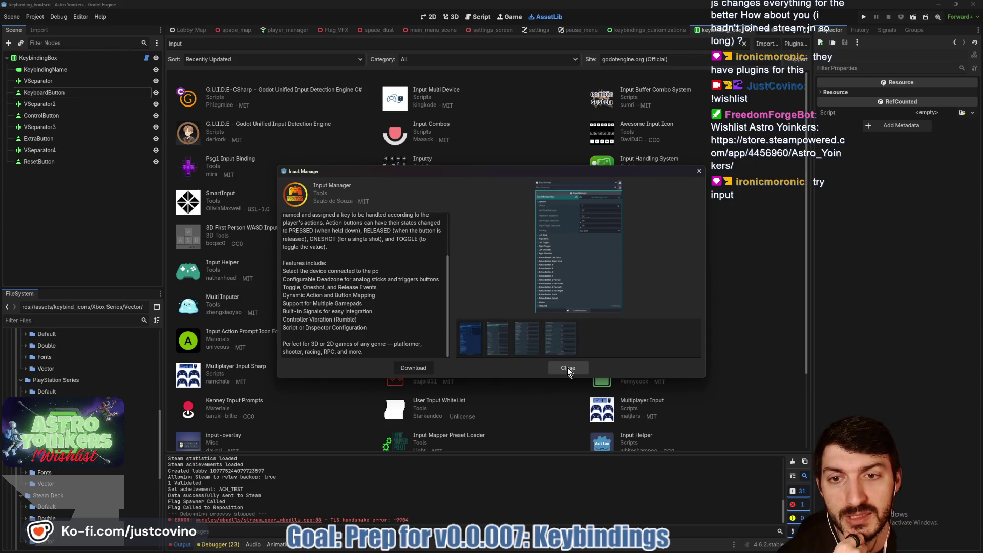
pyautogui.scroll(3, 377, 302)
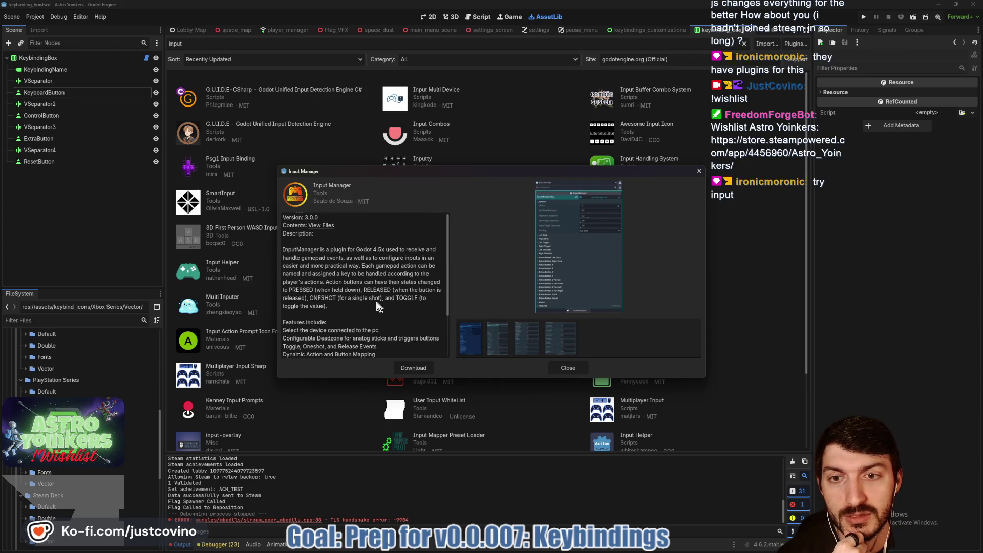
pyautogui.click(568, 369)
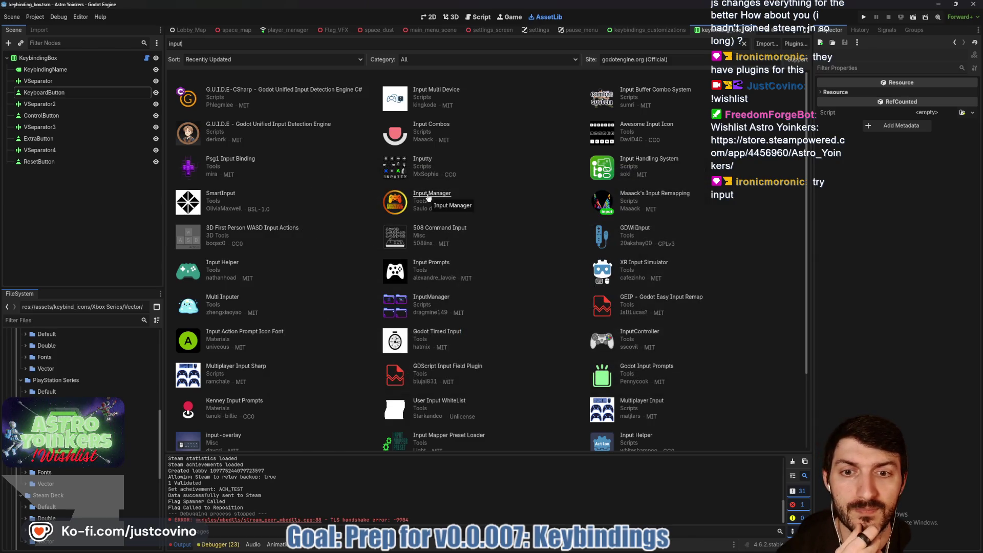
# Open the InputManager script asset (v1.1.2) and scroll to its Partial Features.
pyautogui.click(444, 299)
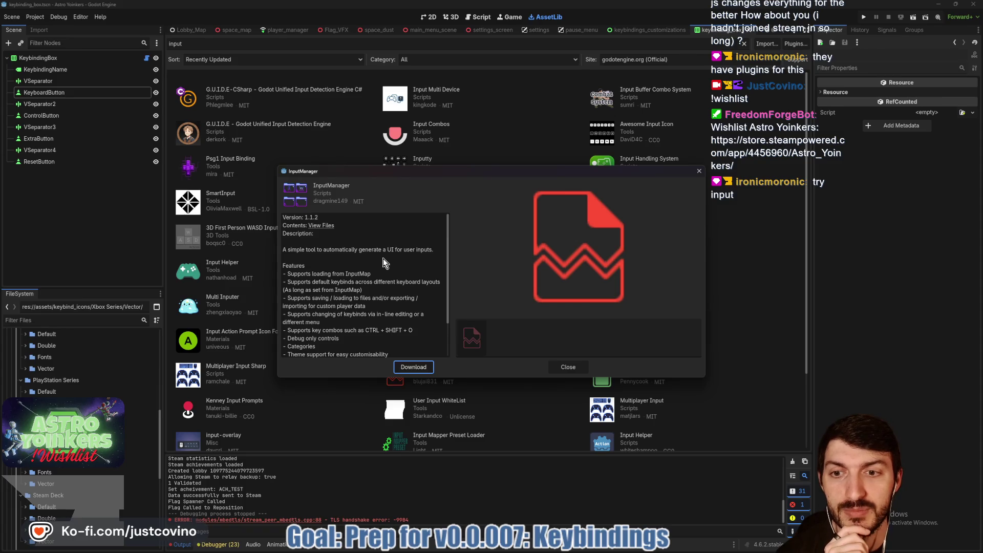
pyautogui.scroll(-3, 384, 263)
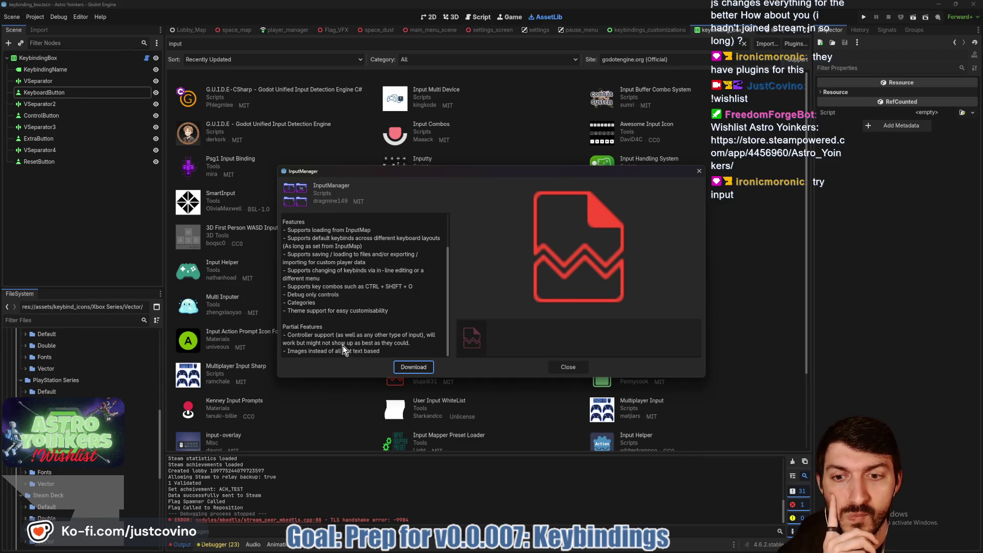
# Close InputManager and look at Multi Inputer's third screenshot before closing it.
pyautogui.click(564, 364)
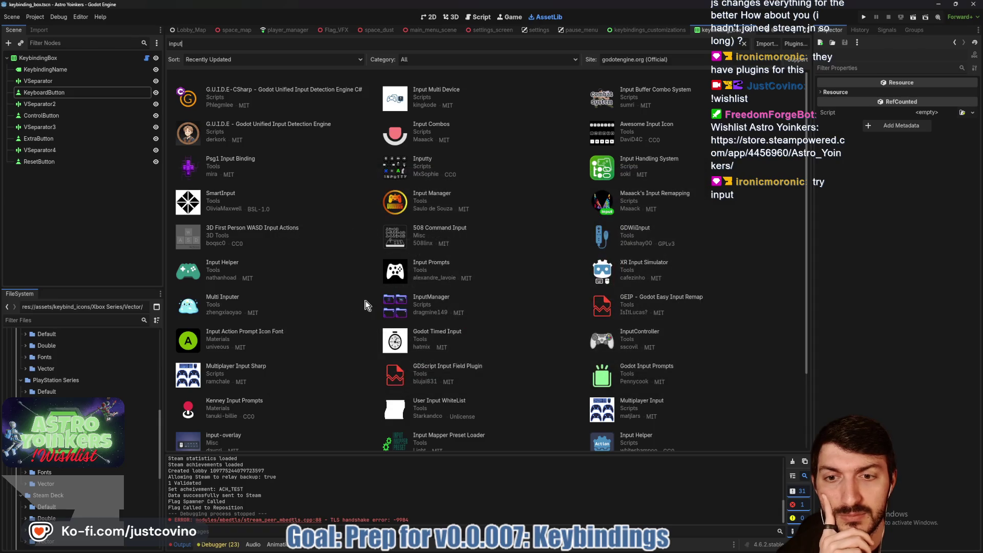
pyautogui.click(231, 298)
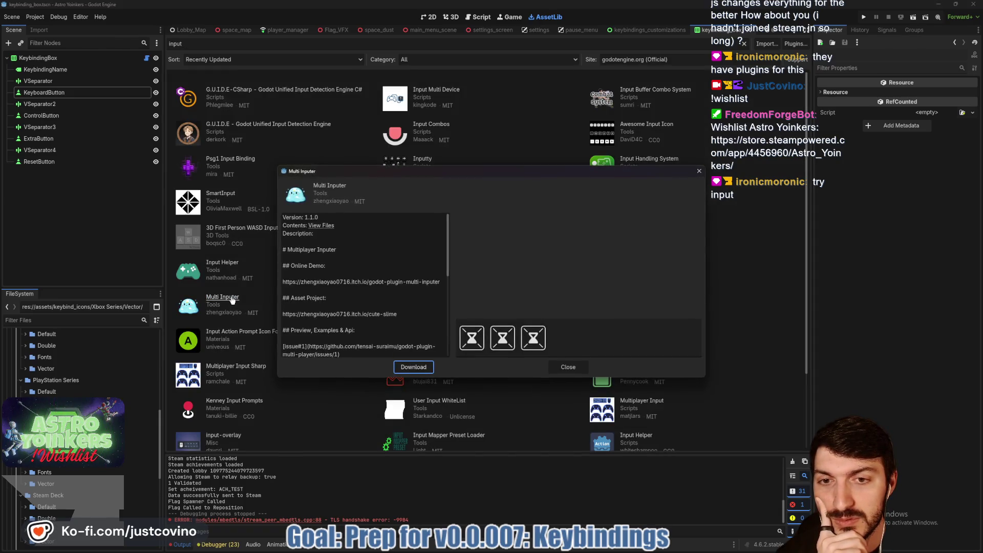
pyautogui.click(532, 339)
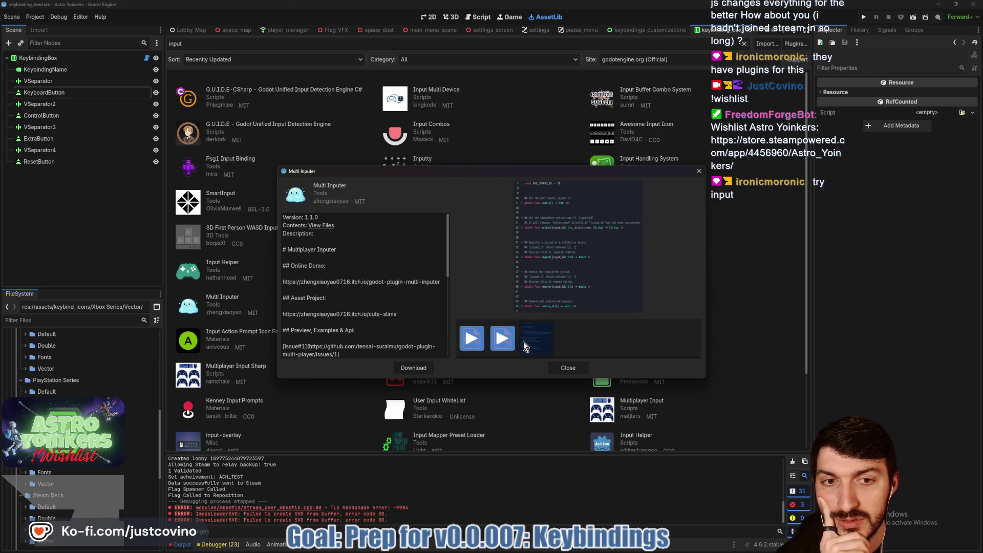
pyautogui.click(561, 370)
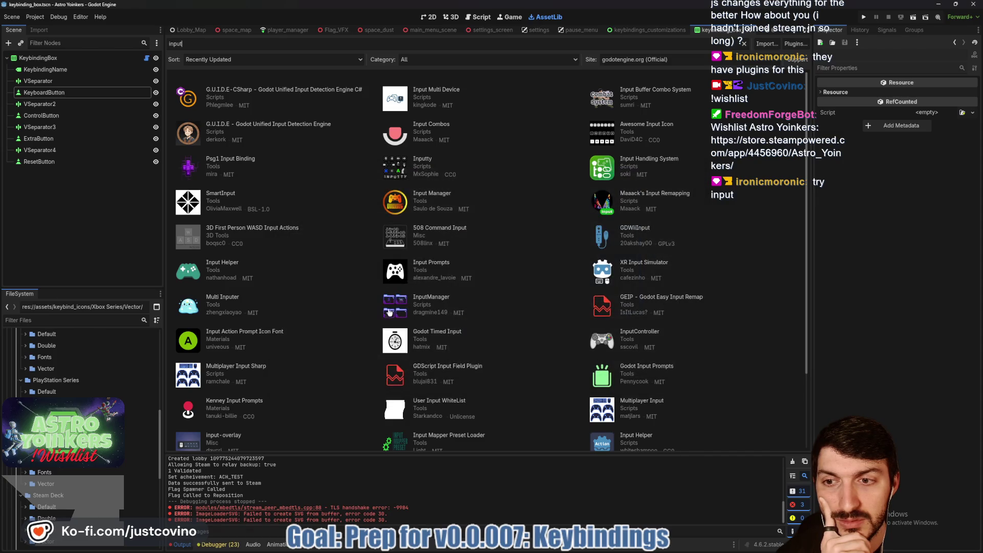
# Check the Input Helper details, then open the G.U.I.D.E asset details.
pyautogui.click(222, 263)
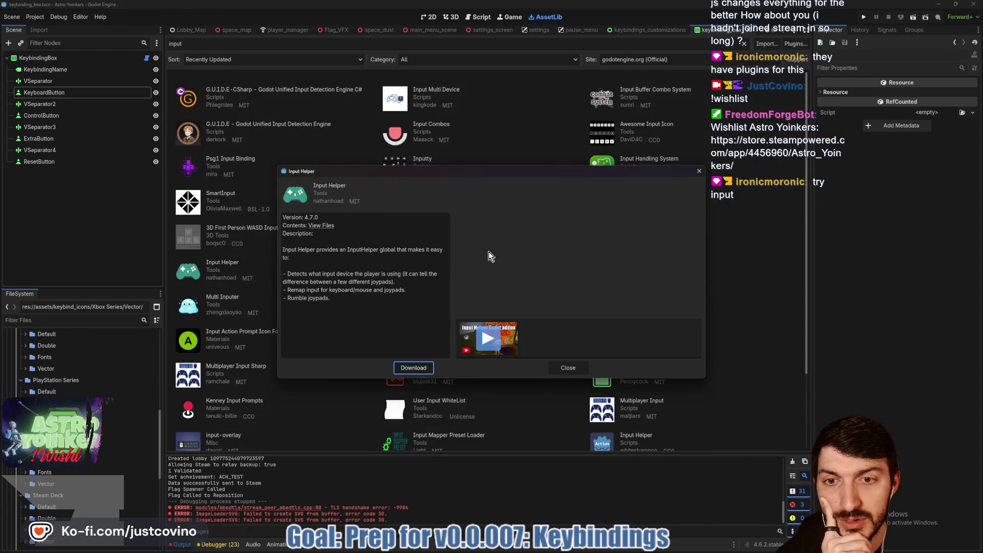
pyautogui.click(567, 368)
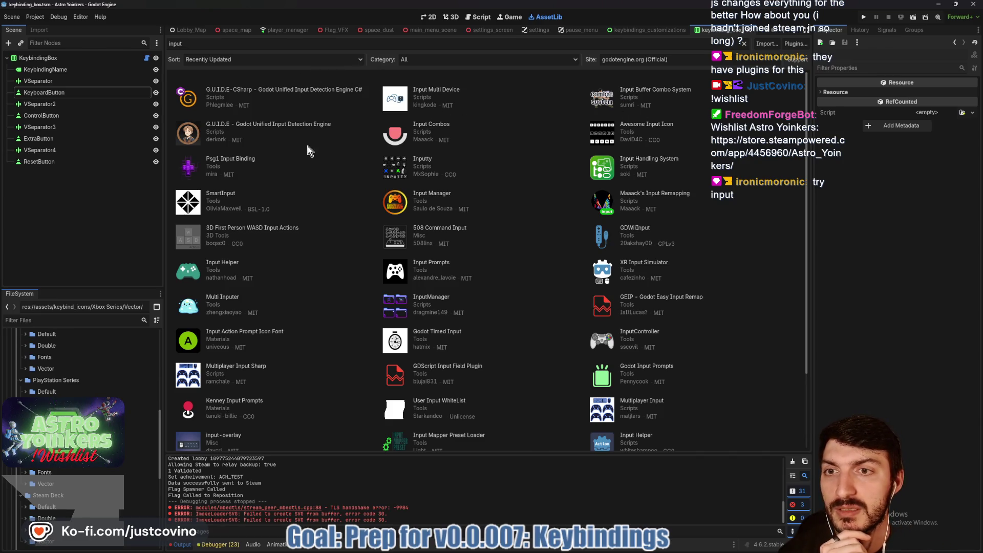
pyautogui.click(310, 127)
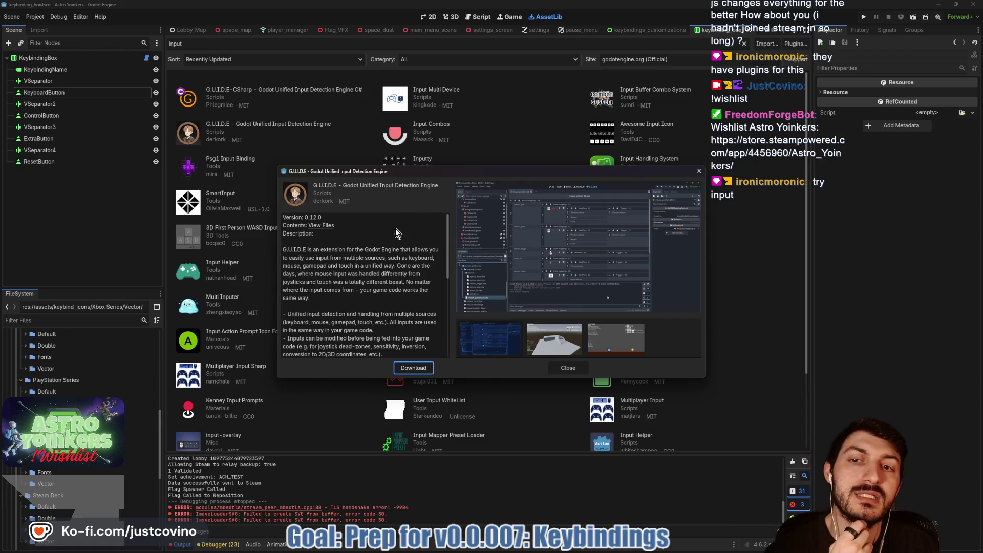
# Preview several G.U.I.D.E screenshots, including the game-scene debug one.
pyautogui.click(546, 347)
pyautogui.click(486, 343)
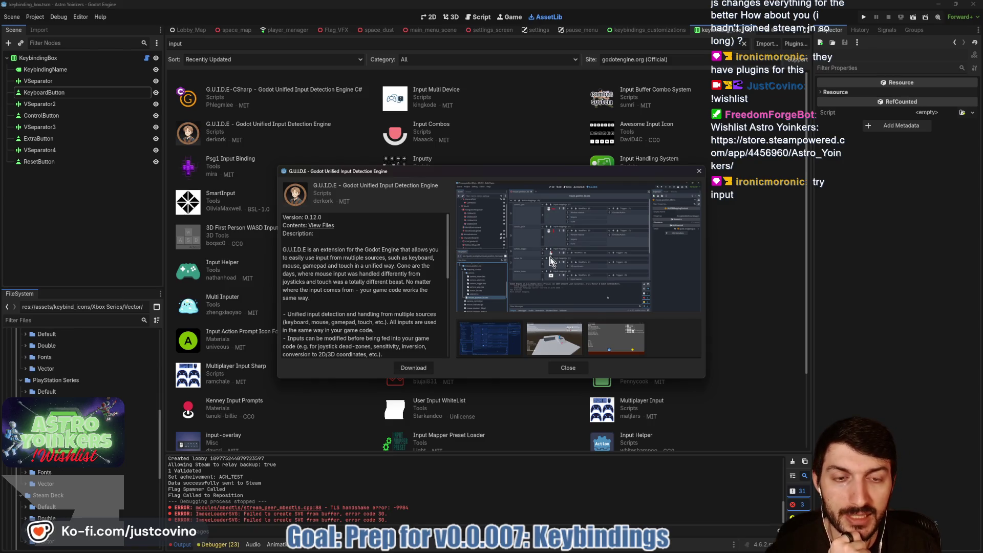
pyautogui.click(612, 345)
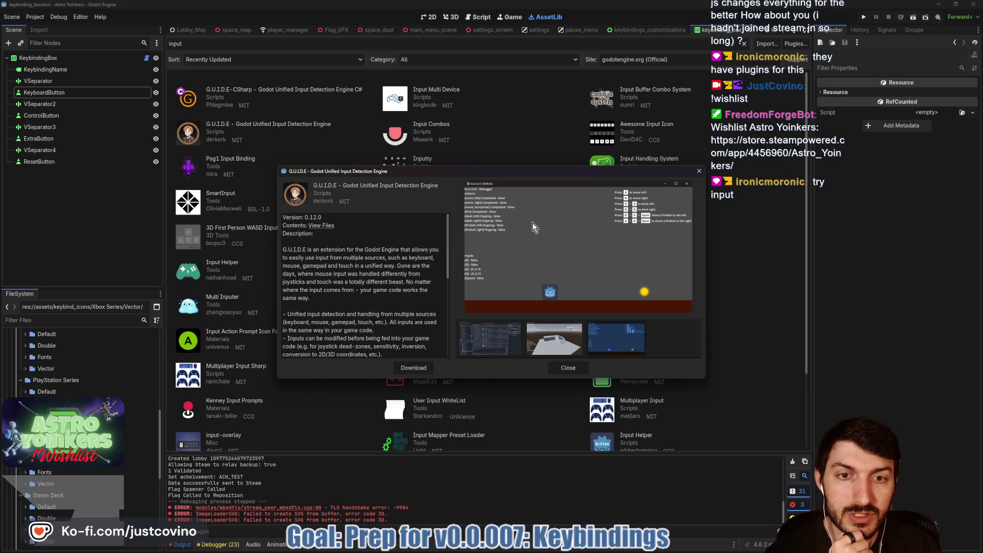
# Close the G.U.I.D.E asset details and go back to the 2D workspace.
pyautogui.click(485, 342)
pyautogui.click(561, 366)
pyautogui.moveTo(518, 549)
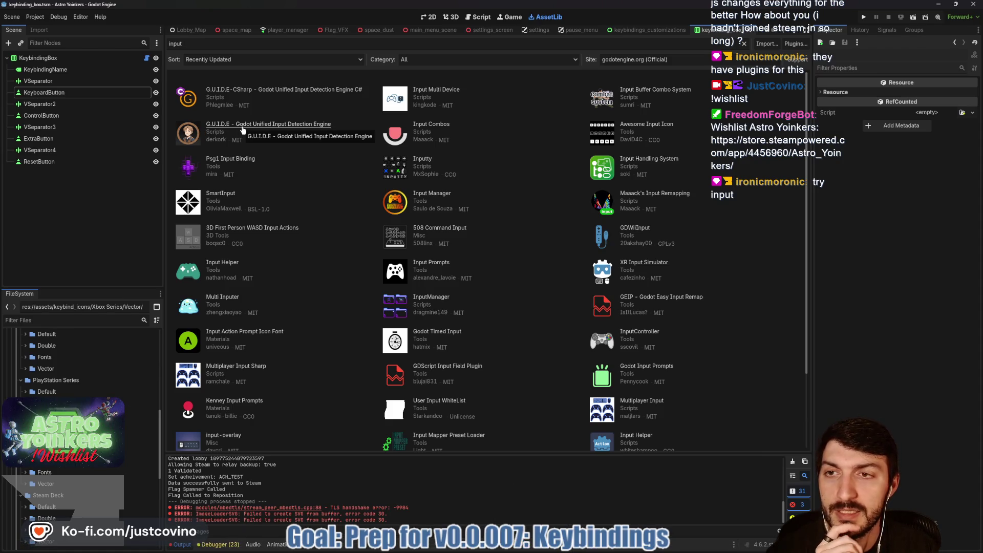
pyautogui.click(428, 17)
# Launch Godot_v4.6.2-stable_win64.exe from the Desktop's Godot folder and begin a new project.
pyautogui.click(451, 17)
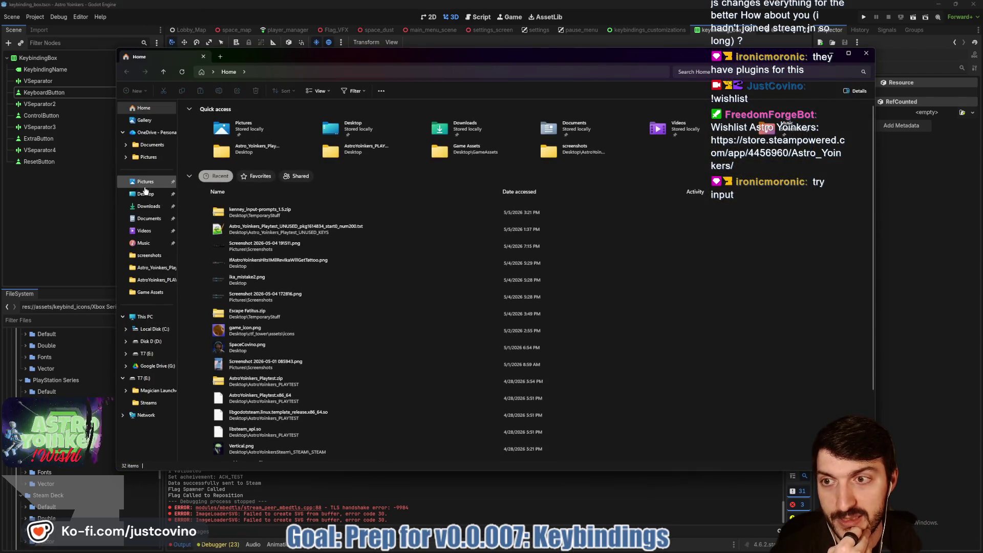
pyautogui.click(145, 193)
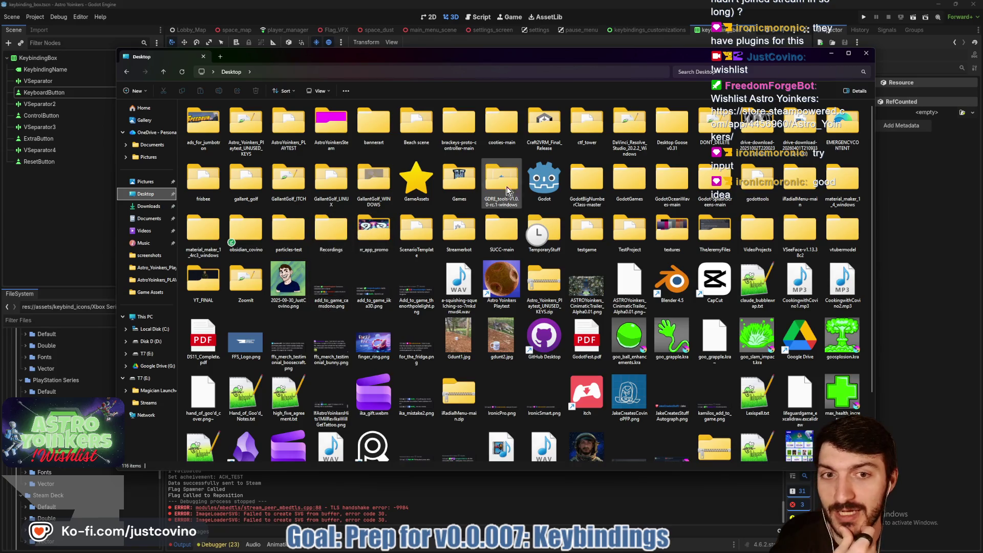
pyautogui.doubleClick(545, 179)
pyautogui.click(251, 171)
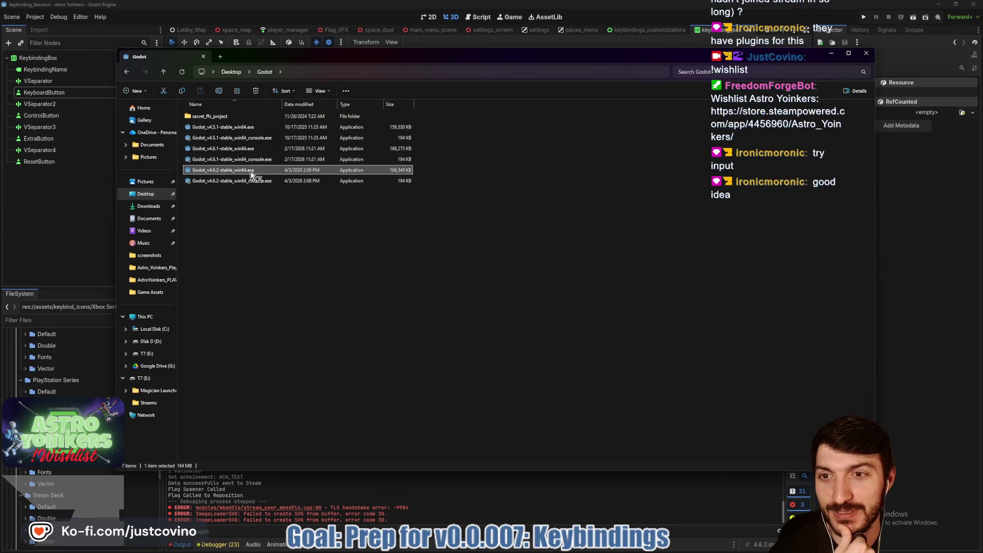
pyautogui.doubleClick(250, 171)
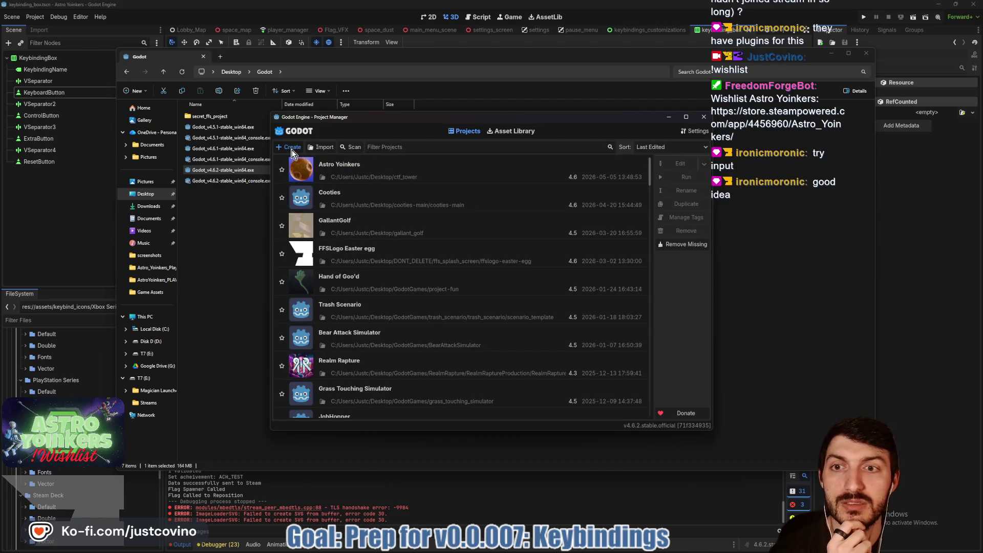
pyautogui.click(292, 149)
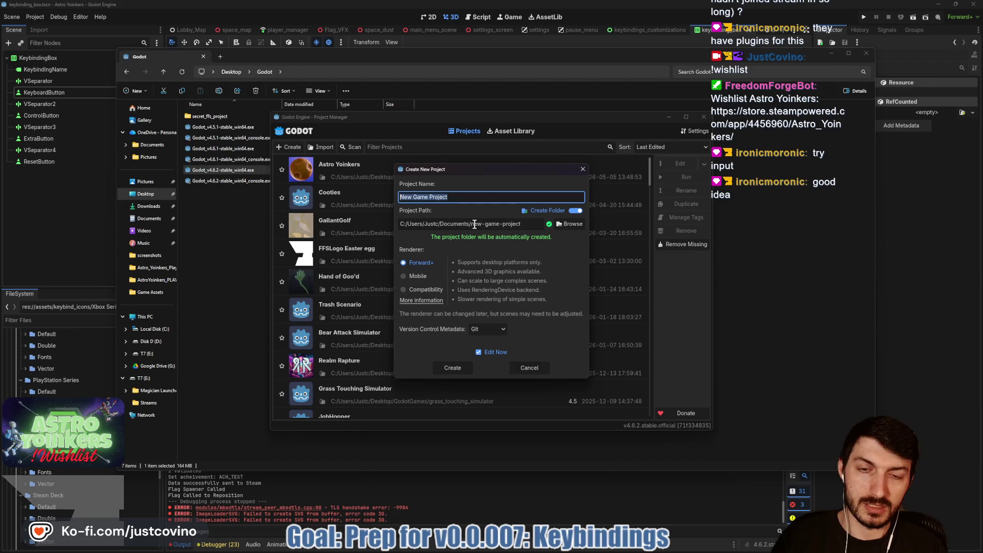
# Create a new Godot project named GUIDETest in Desktop/GodotGames and open it.
pyautogui.click(565, 224)
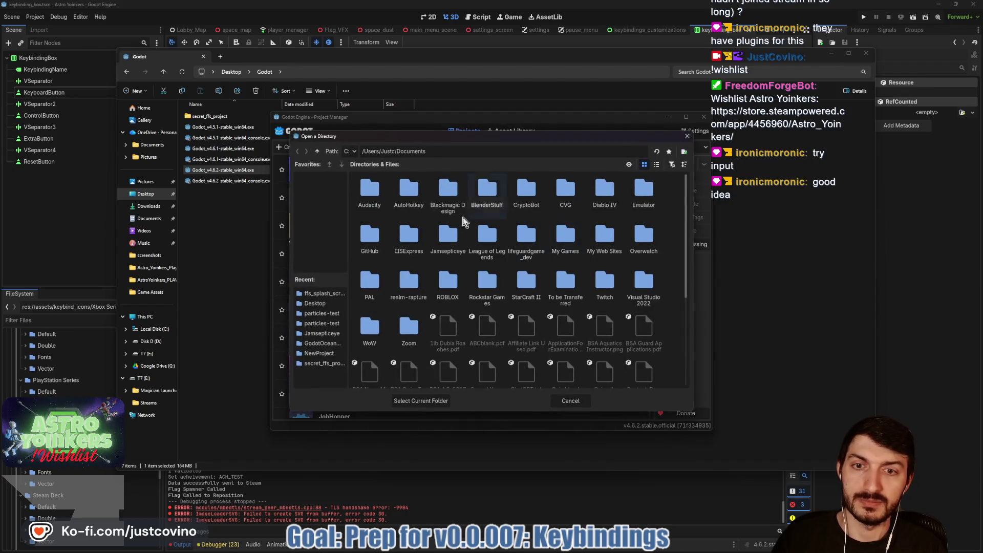
pyautogui.click(315, 303)
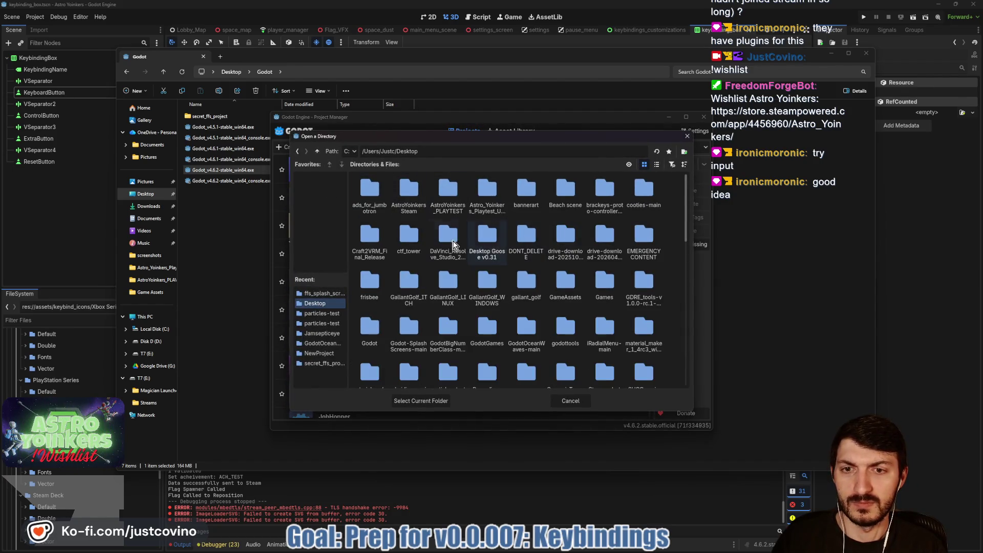
pyautogui.scroll(-2, 401, 247)
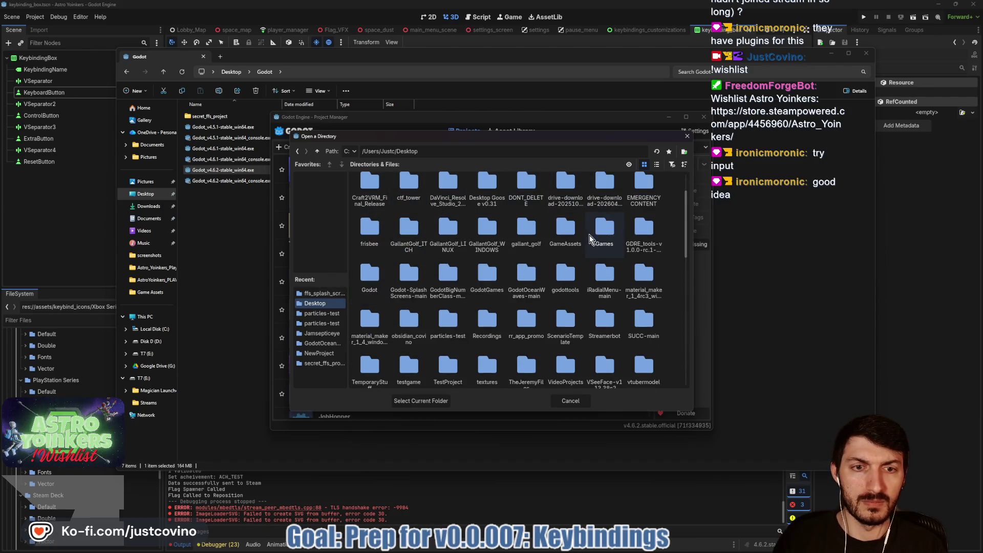
pyautogui.doubleClick(487, 277)
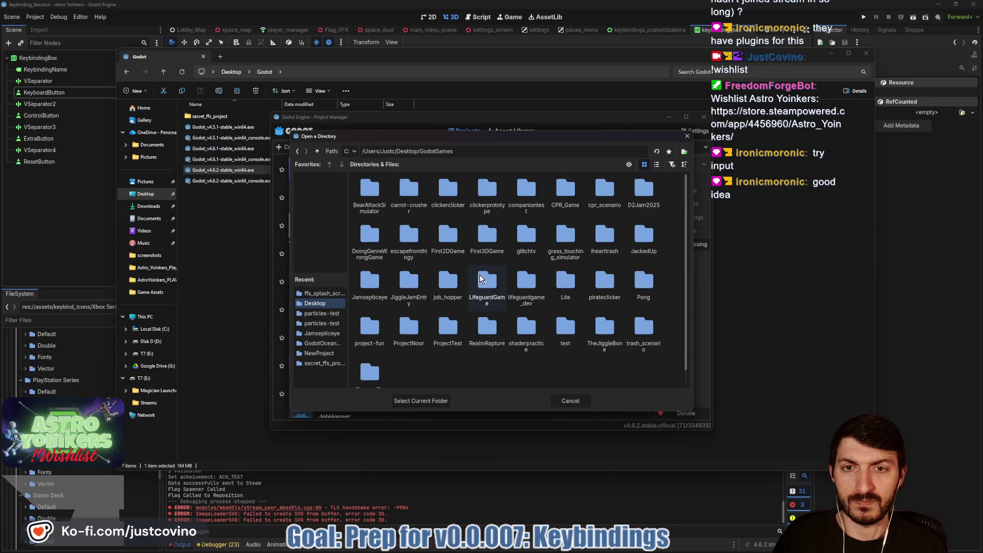
pyautogui.click(413, 396)
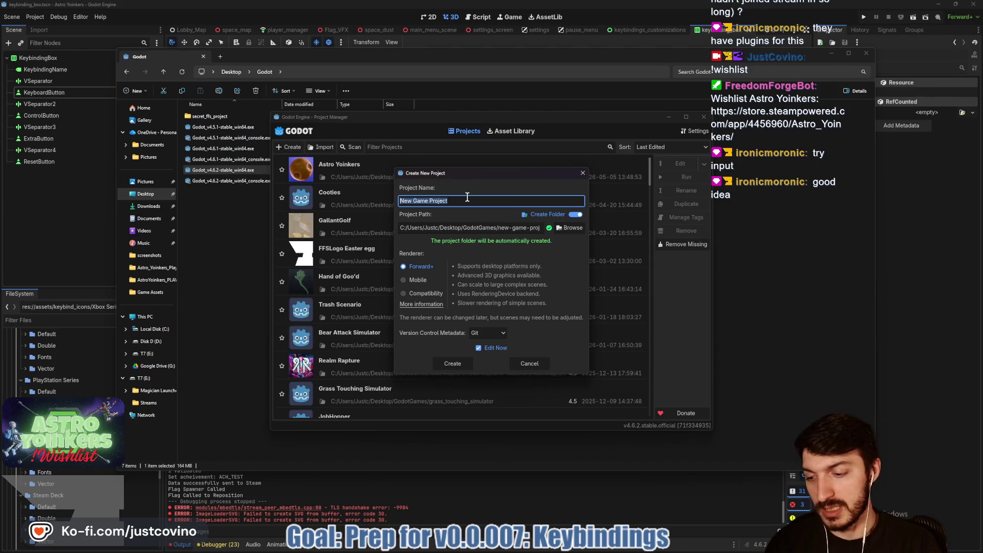
pyautogui.write('GUIDETest')
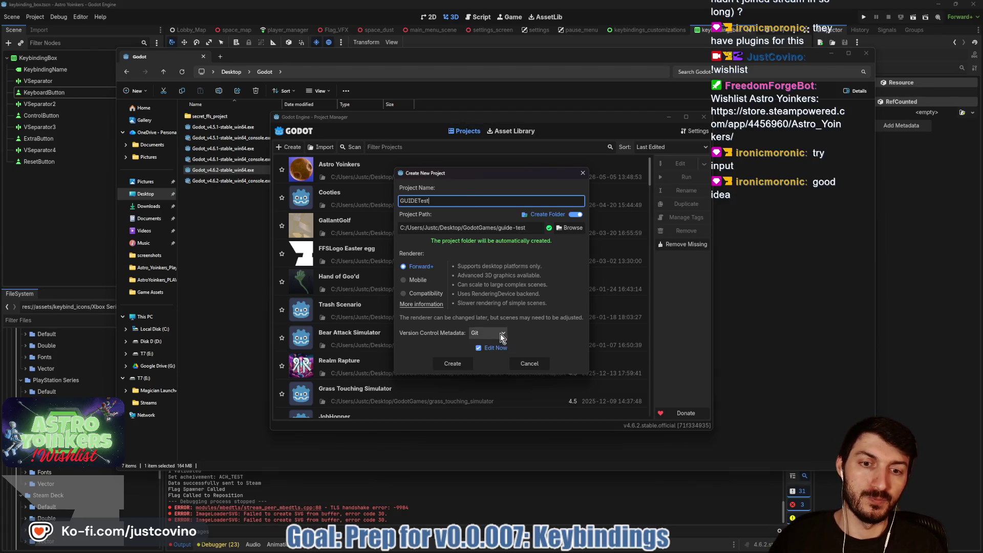
pyautogui.click(455, 364)
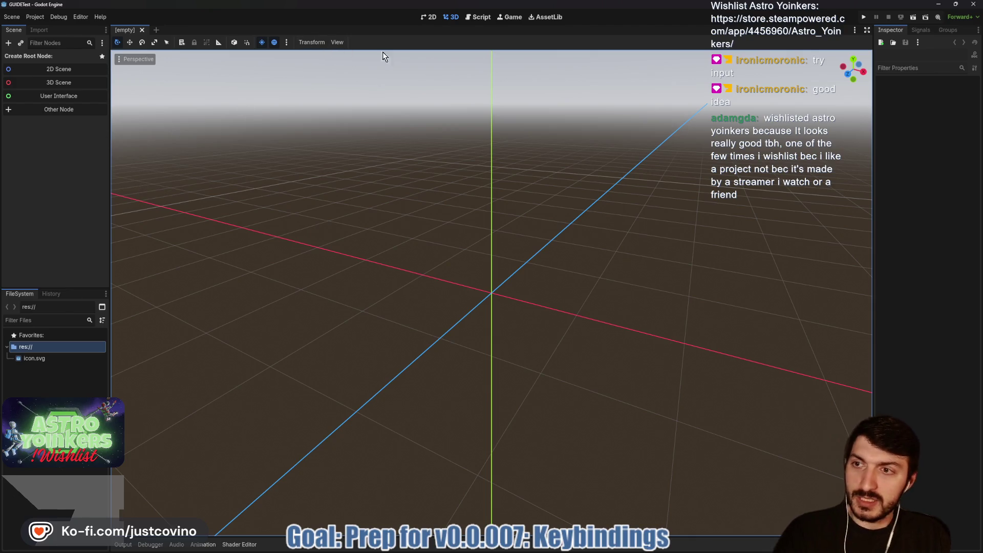
# Search the Asset Library for 'G.U.I.D.' and download the G.U.I.D.E asset.
pyautogui.click(531, 17)
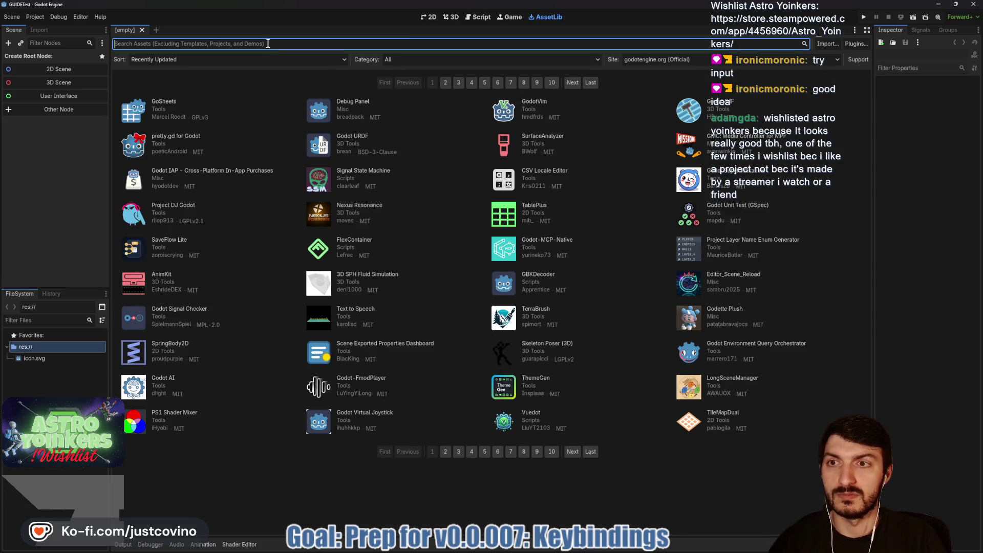
pyautogui.write('G.U')
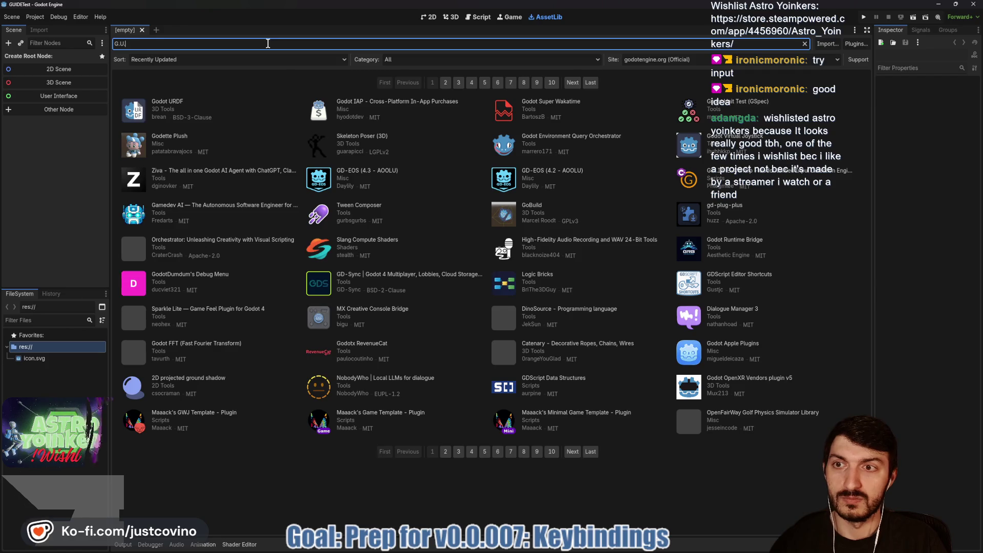
pyautogui.write('.I')
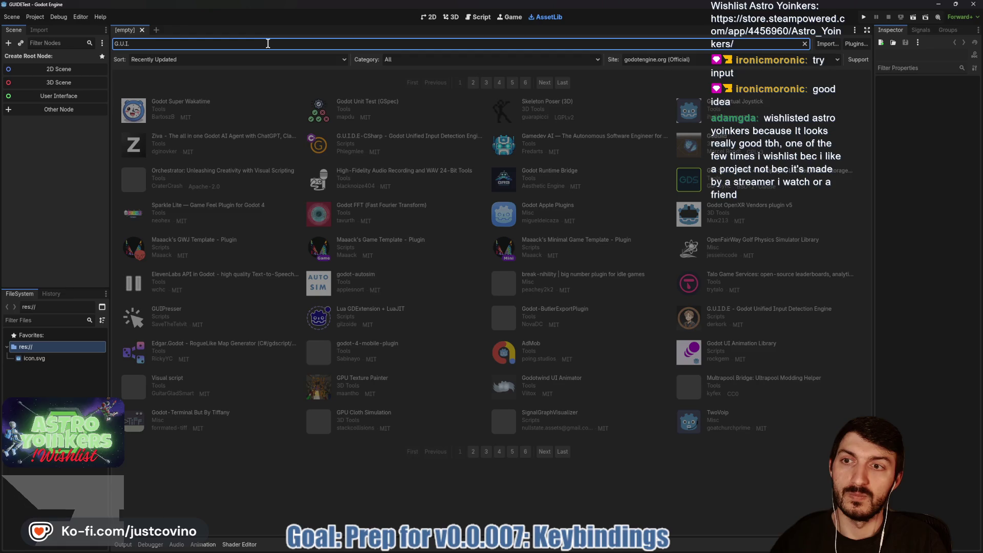
pyautogui.write('.D')
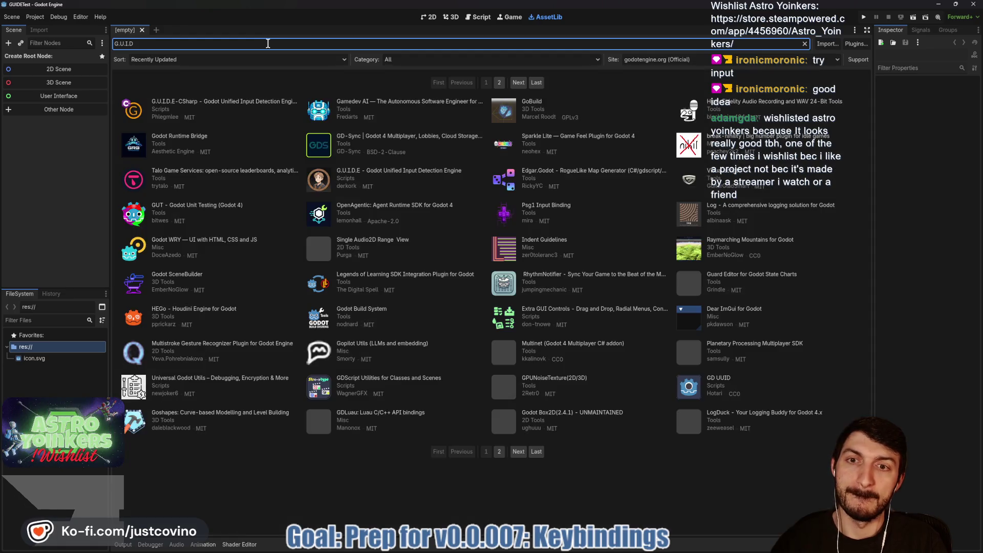
pyautogui.write('.')
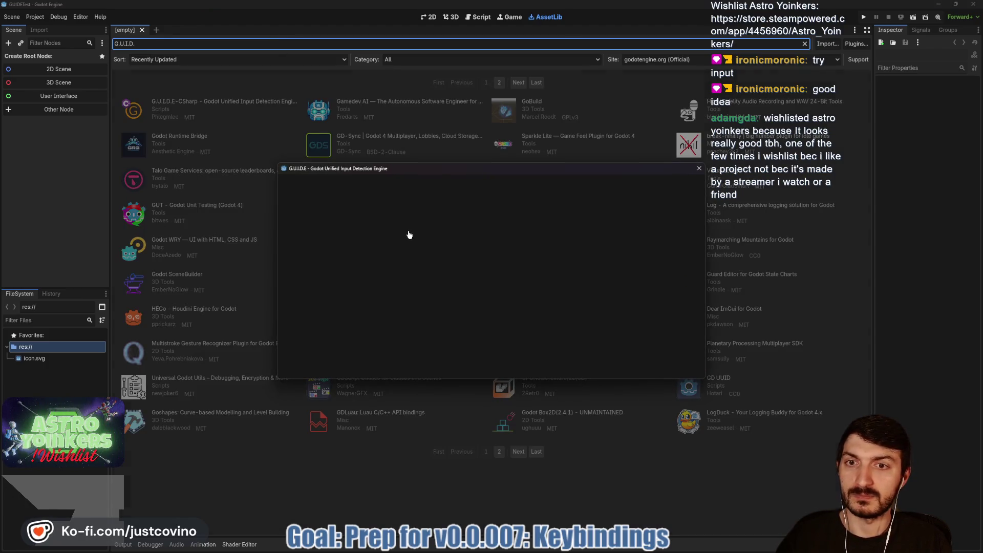
pyautogui.click(406, 368)
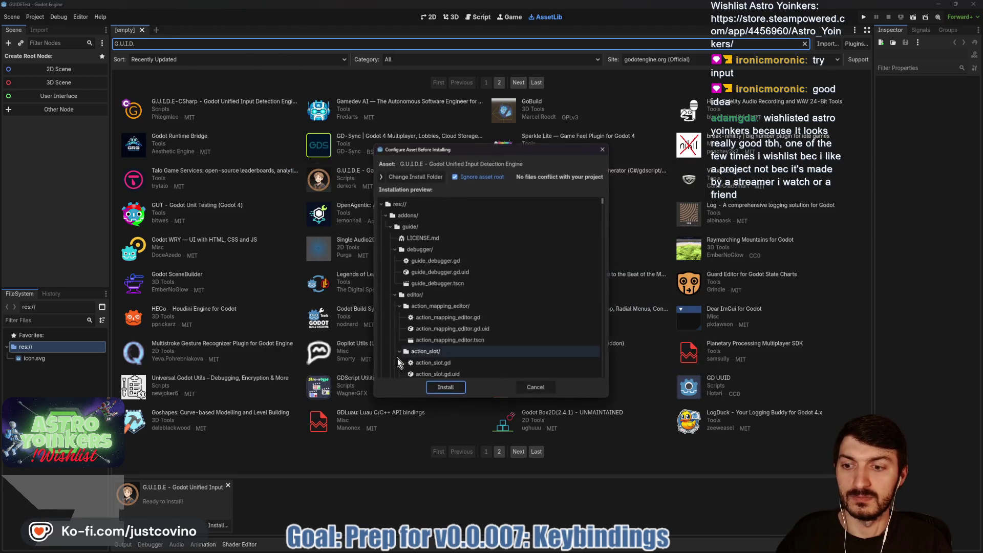
# Install the G.U.I.D.E files, acknowledge the success message, and return to the 3D view.
pyautogui.click(446, 390)
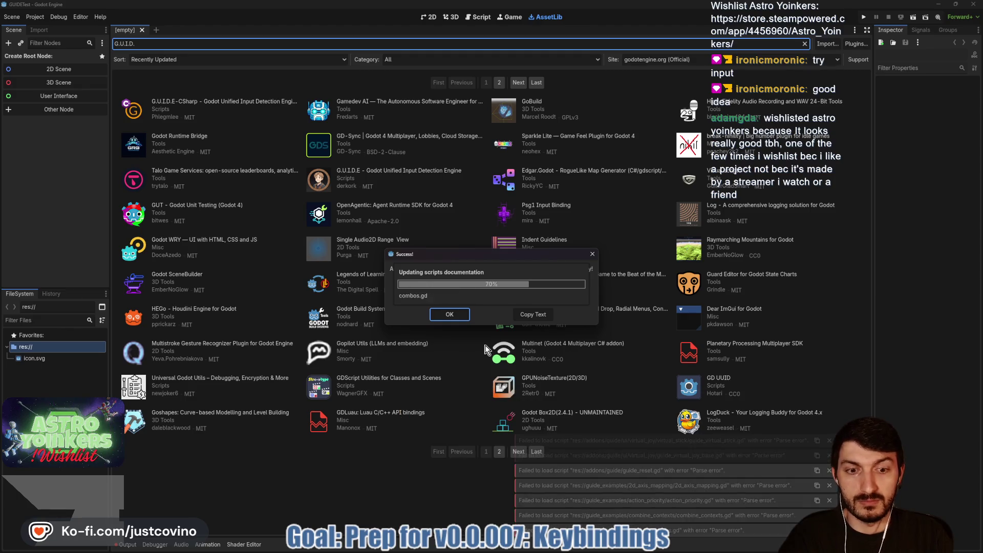
pyautogui.click(451, 315)
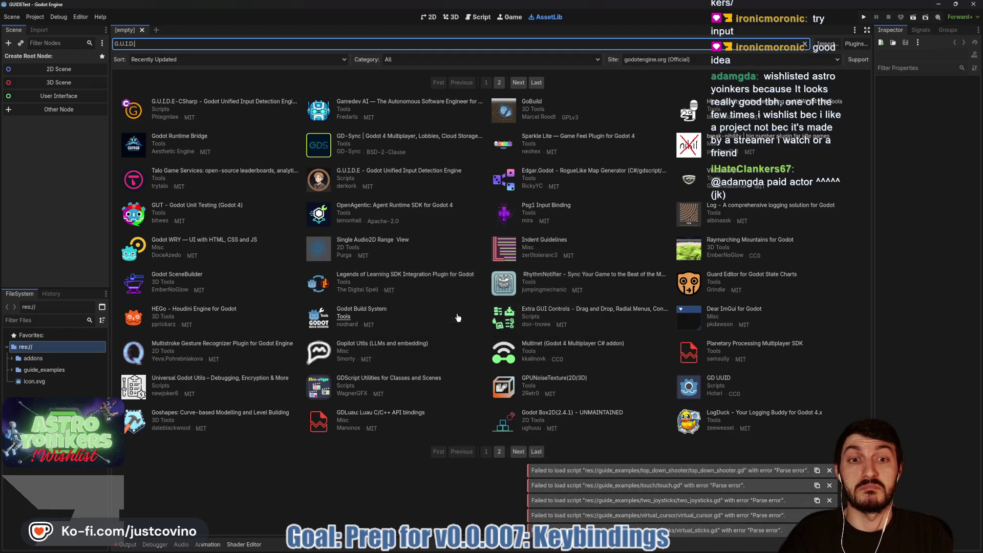
pyautogui.click(454, 19)
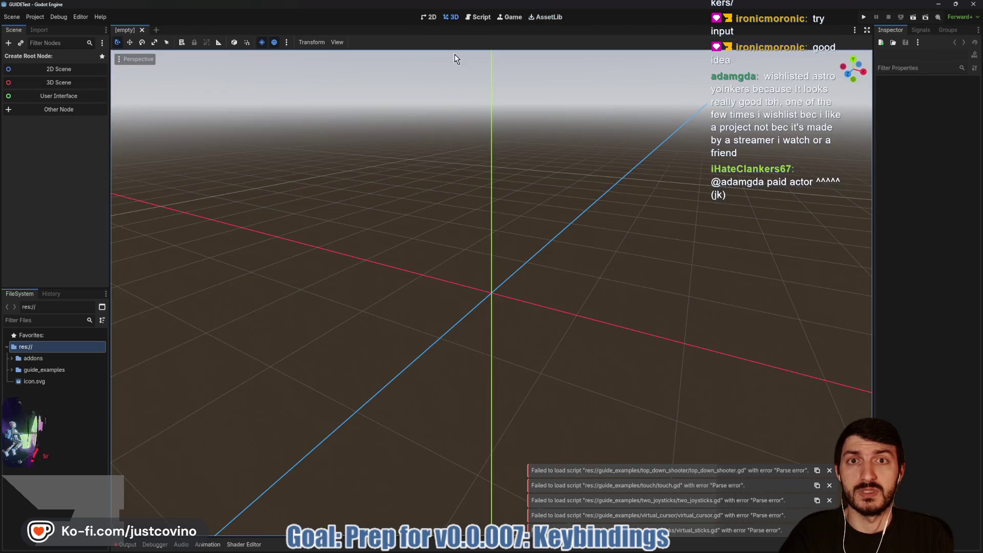
pyautogui.click(39, 17)
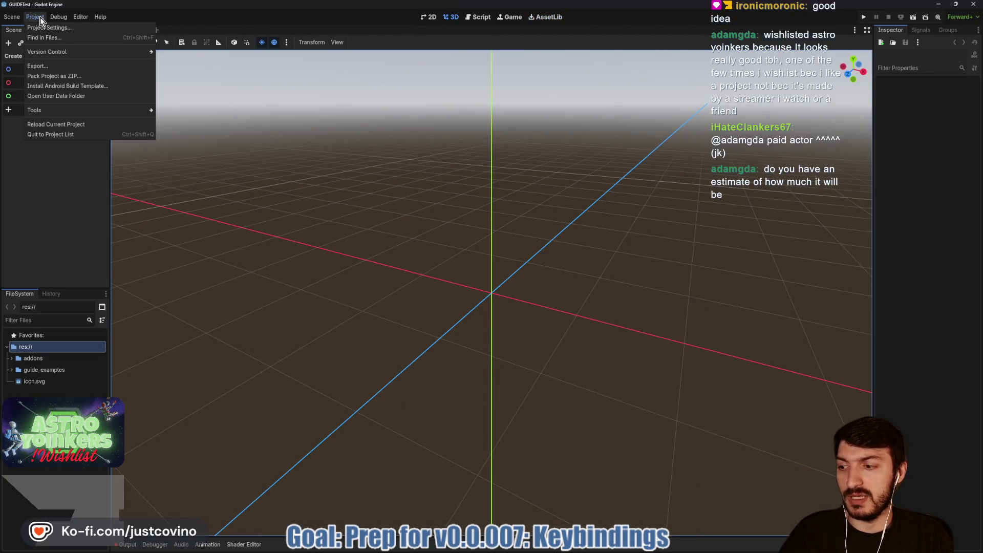
pyautogui.click(51, 28)
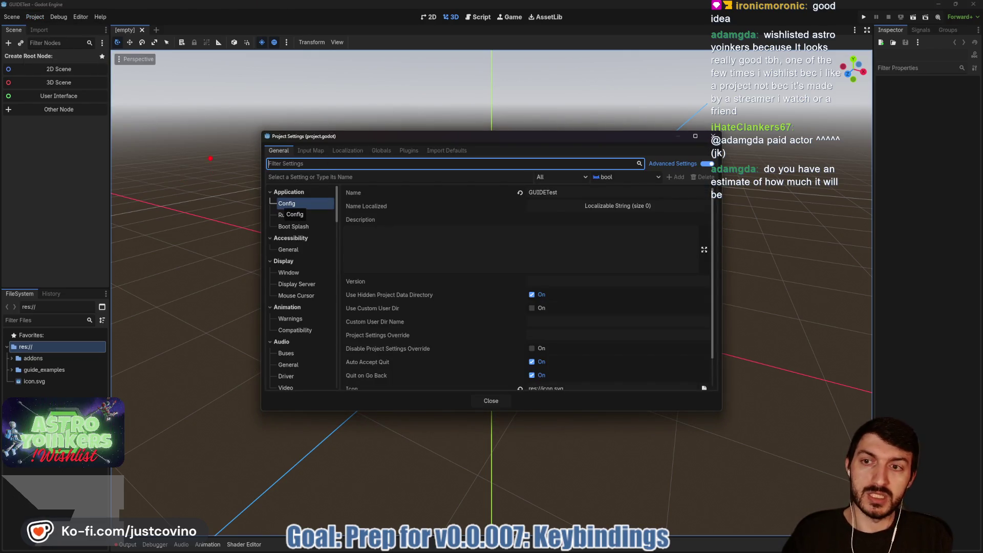
pyautogui.moveTo(235, 181); pyautogui.dragTo(198, 230)
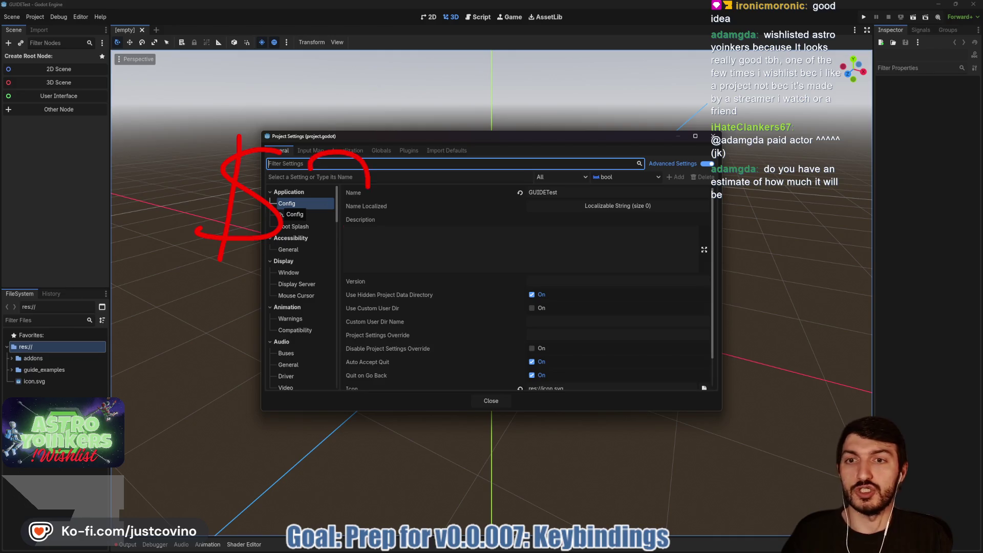
pyautogui.moveTo(369, 185); pyautogui.dragTo(363, 248)
pyautogui.moveTo(463, 169)
pyautogui.mouseDown()
pyautogui.moveTo(430, 197)
pyautogui.moveTo(463, 236)
pyautogui.mouseUp()
pyautogui.moveTo(532, 168); pyautogui.dragTo(522, 246)
pyautogui.moveTo(243, 307); pyautogui.dragTo(205, 364)
pyautogui.moveTo(251, 276); pyautogui.dragTo(251, 388)
pyautogui.moveTo(348, 309); pyautogui.dragTo(307, 381)
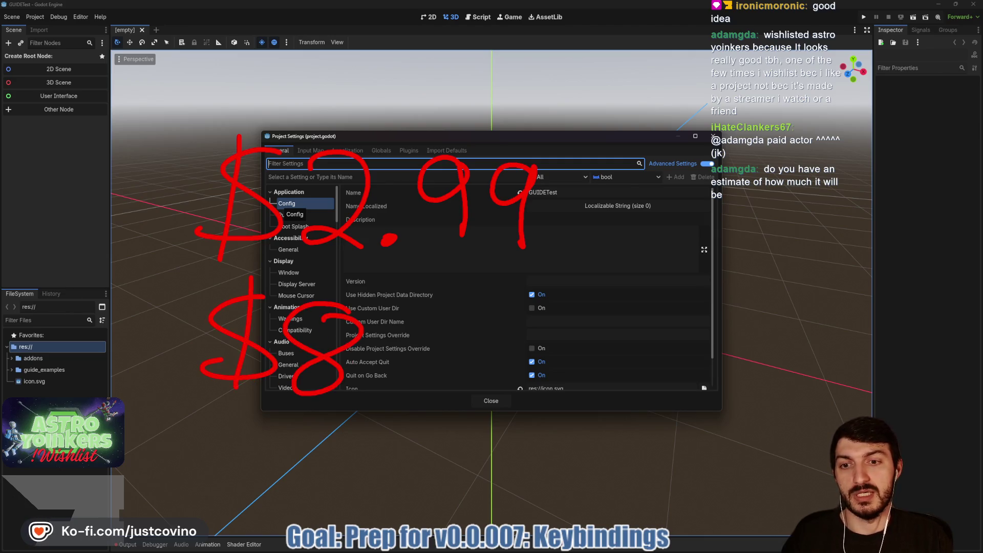
pyautogui.click(374, 388)
pyautogui.moveTo(450, 353)
pyautogui.mouseDown()
pyautogui.moveTo(425, 345)
pyautogui.moveTo(453, 358)
pyautogui.mouseUp()
pyautogui.moveTo(514, 342)
pyautogui.mouseDown()
pyautogui.moveTo(463, 387)
pyautogui.moveTo(479, 345)
pyautogui.mouseUp()
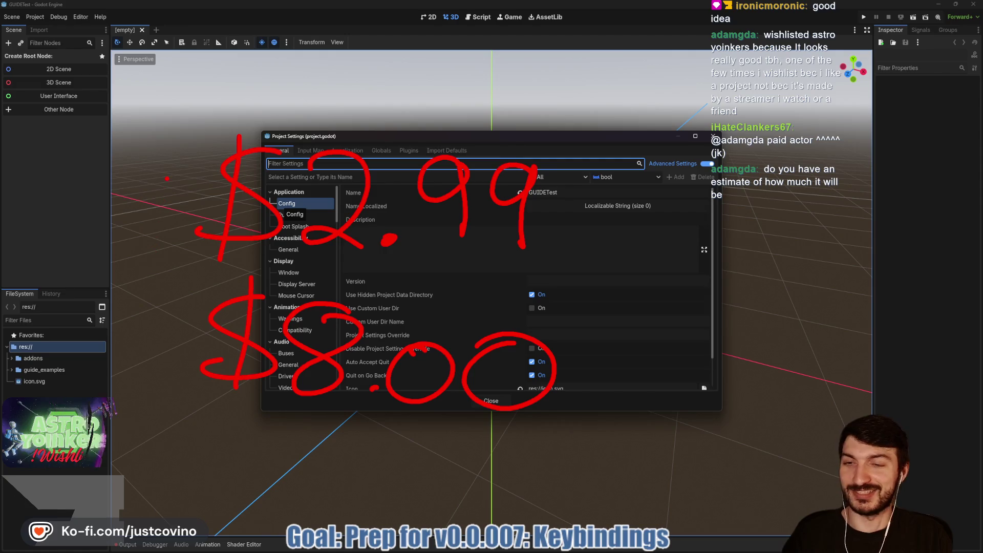
pyautogui.click(374, 264)
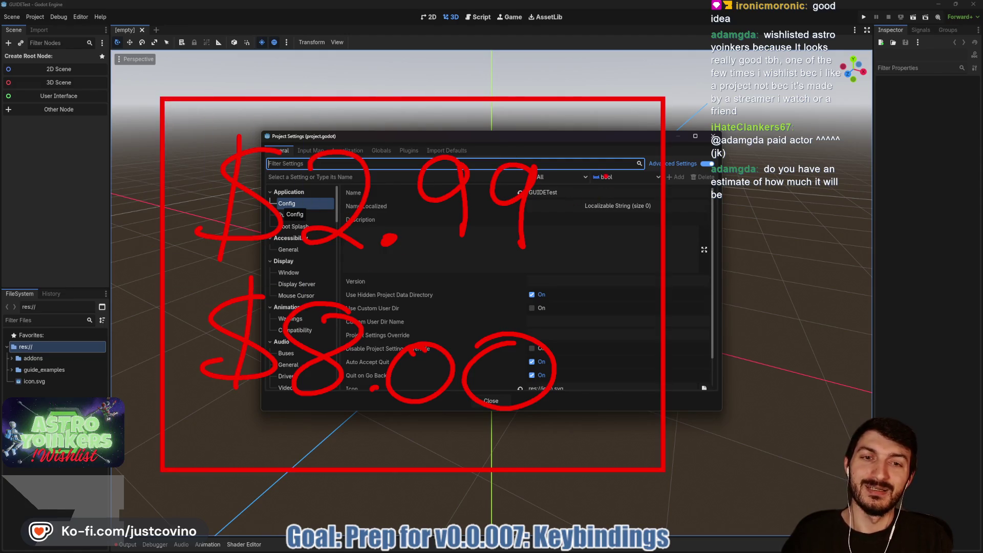
pyautogui.moveTo(174, 121)
pyautogui.mouseDown()
pyautogui.moveTo(204, 164)
pyautogui.moveTo(226, 125)
pyautogui.mouseUp()
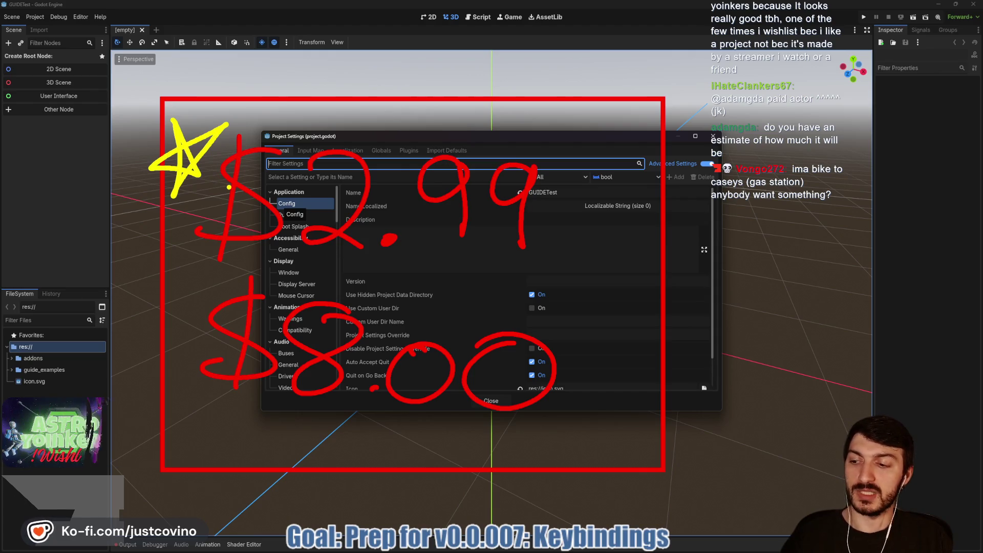
pyautogui.press('Escape')
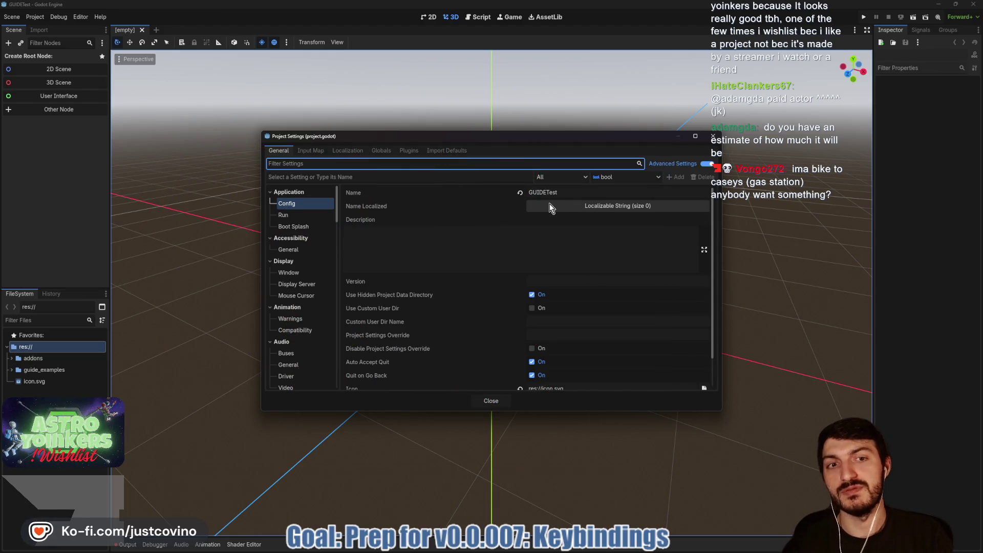
# Enable the G.U.I.D.E plugin in the Plugins tab, close Project Settings, and expand guide_examples.
pyautogui.click(314, 151)
pyautogui.click(335, 152)
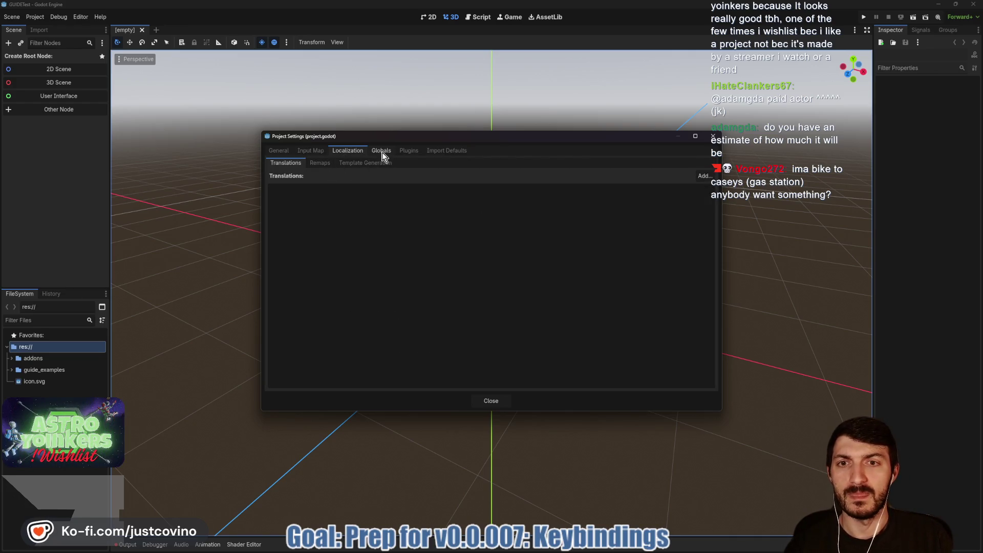
pyautogui.click(408, 151)
pyautogui.click(275, 189)
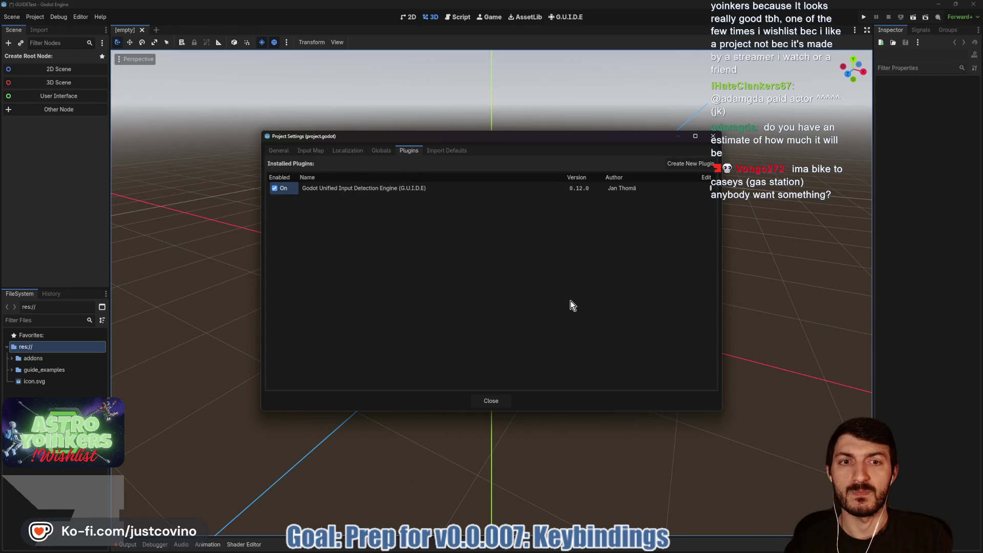
pyautogui.click(483, 407)
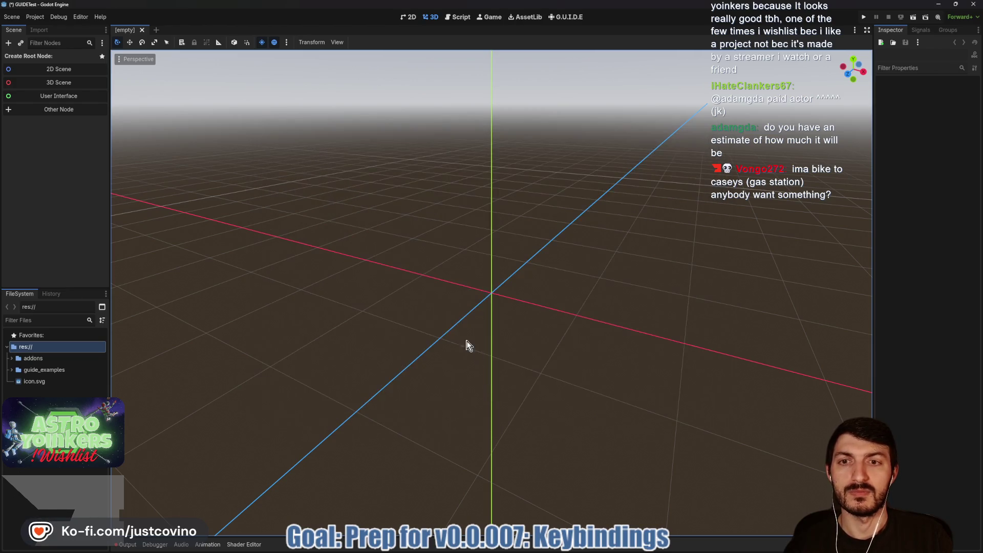
pyautogui.click(11, 370)
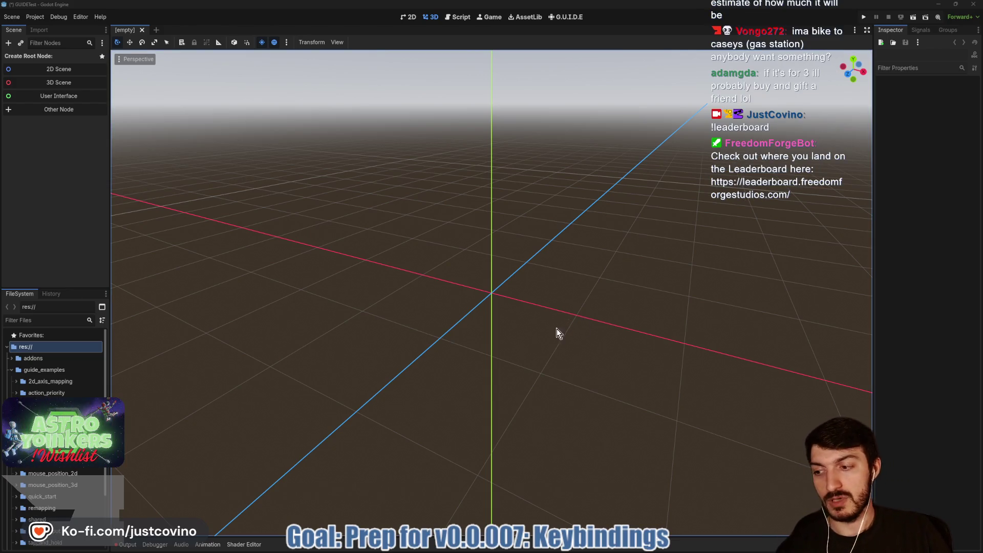
# Load the 'leaderboard' site in Chrome's Kenney tab, then minimise the browser.
pyautogui.click(528, 544)
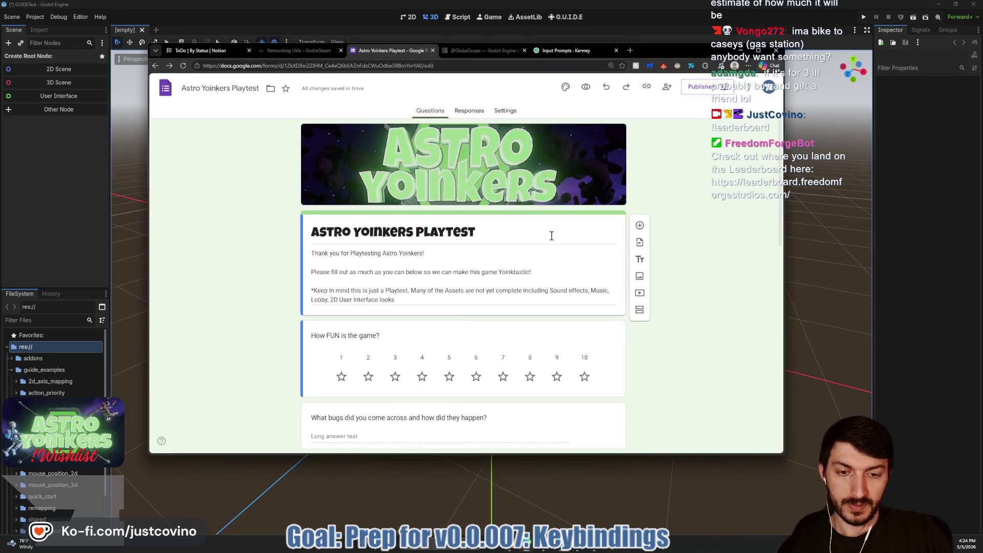
pyautogui.click(474, 51)
pyautogui.click(552, 49)
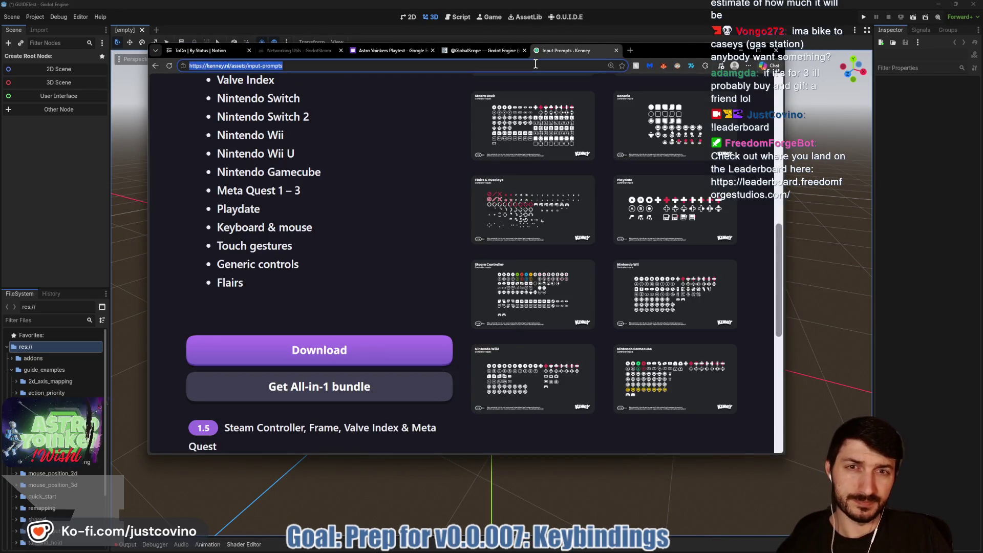
pyautogui.click(536, 64)
pyautogui.write('leaderboard')
pyautogui.press('Return')
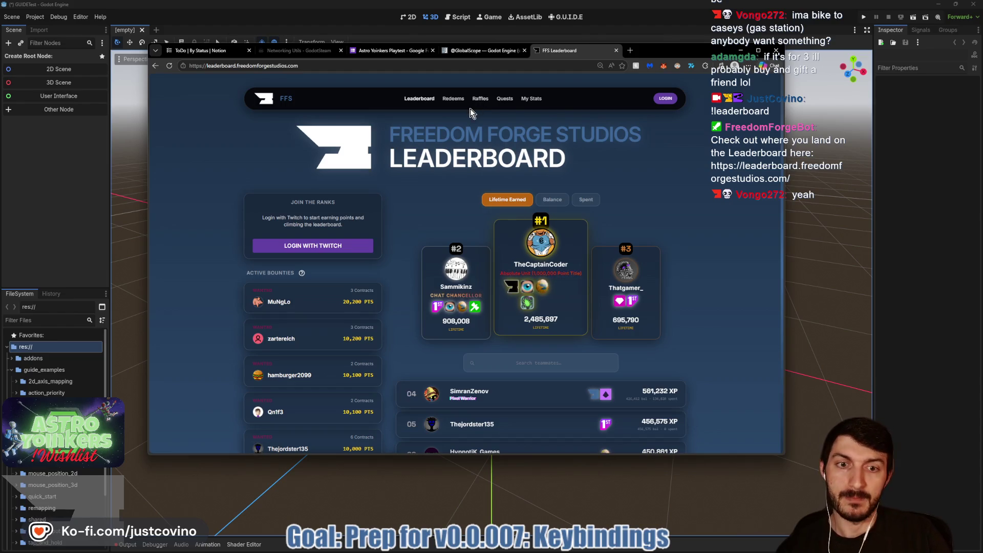
pyautogui.click(741, 51)
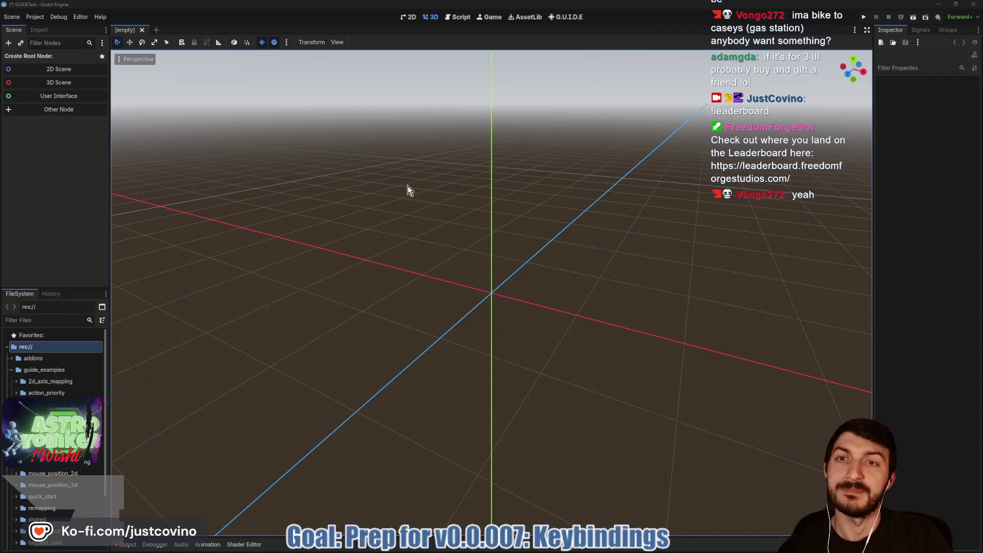
# Open quick_start.tscn, run it with F6, and enlarge the game window to 1152x648.
pyautogui.scroll(-2, 72, 410)
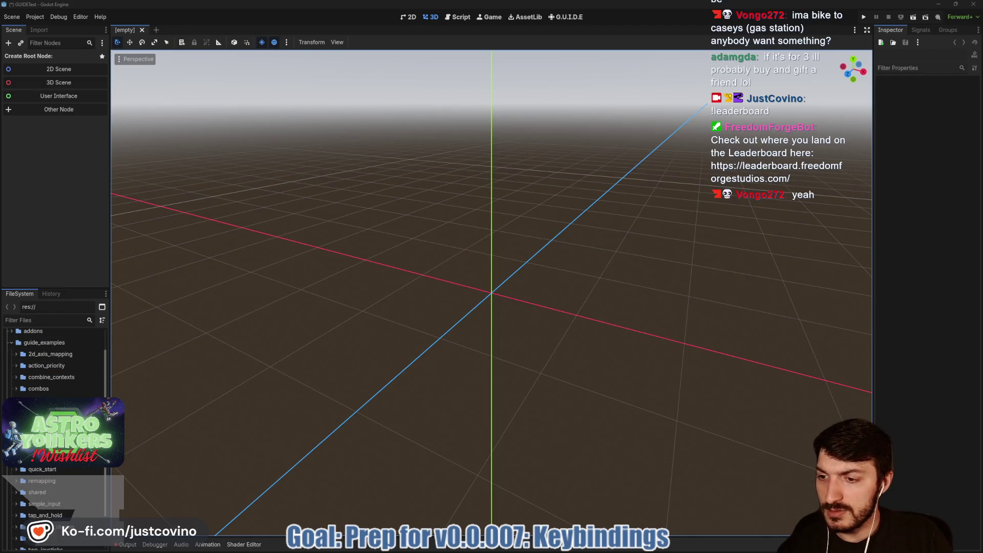
pyautogui.doubleClick(47, 470)
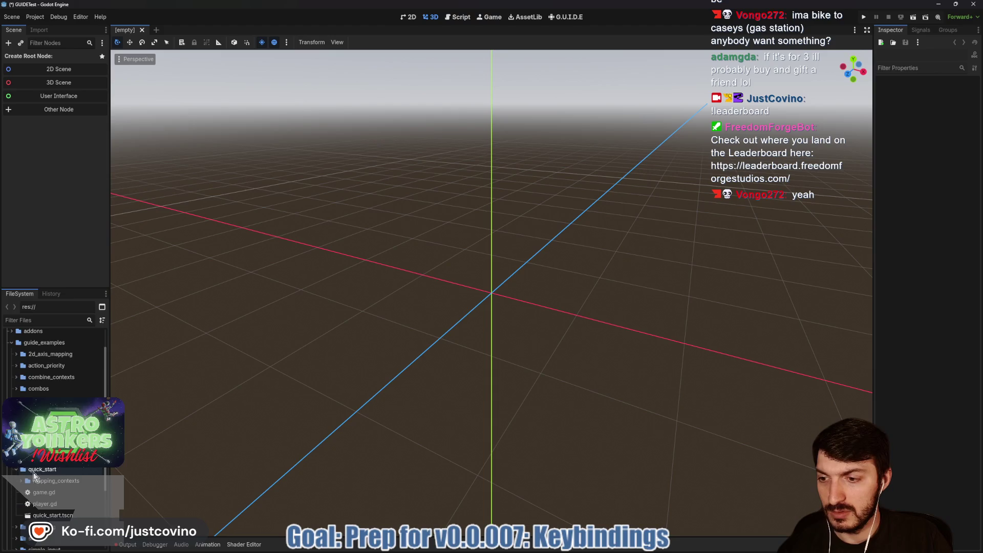
pyautogui.doubleClick(53, 515)
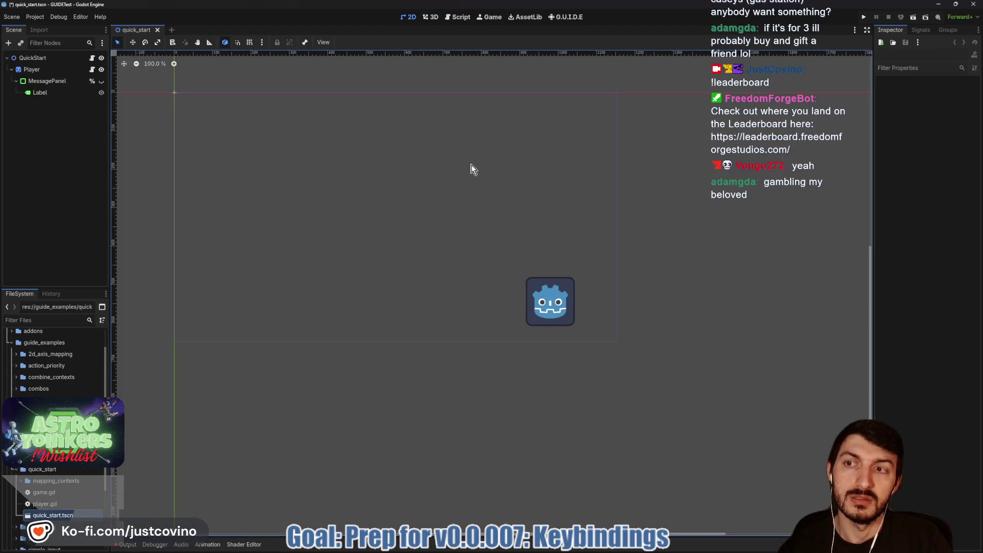
pyautogui.press('F6')
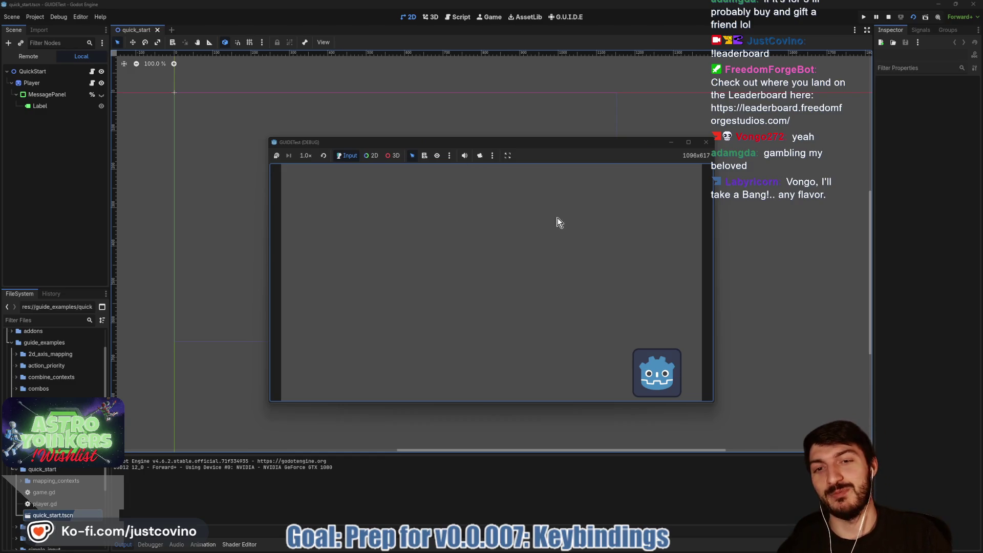
pyautogui.moveTo(548, 144)
pyautogui.mouseDown()
pyautogui.moveTo(458, 121)
pyautogui.moveTo(481, 112)
pyautogui.mouseUp()
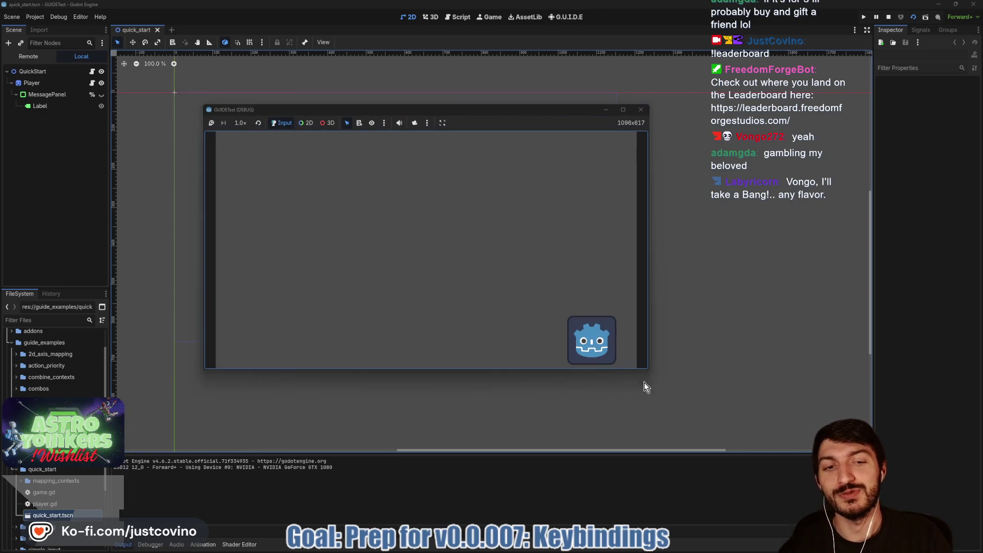
pyautogui.moveTo(648, 371)
pyautogui.mouseDown()
pyautogui.moveTo(857, 460)
pyautogui.moveTo(821, 482)
pyautogui.mouseUp()
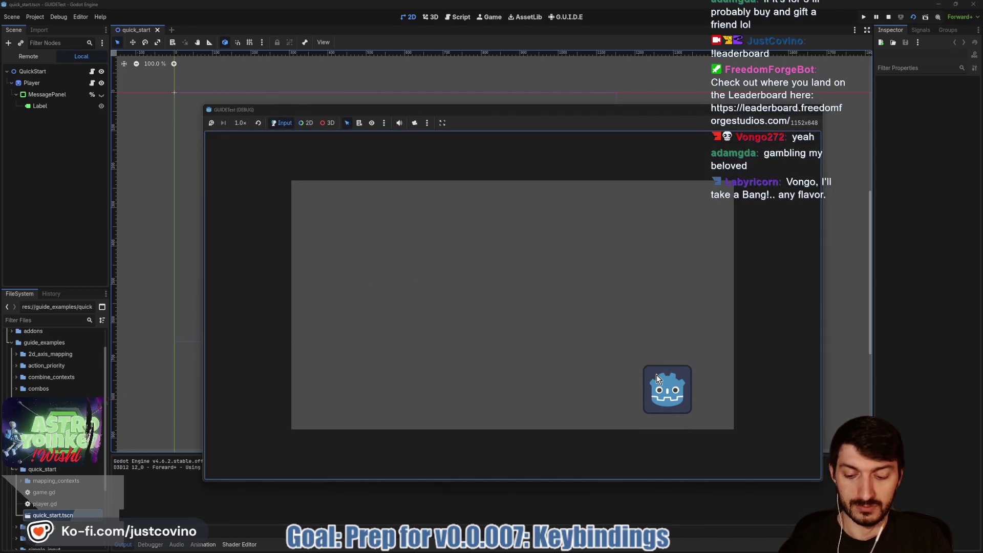
# Move the player around with WASD, make it say Hi! with Space, then stop the game.
pyautogui.press('w')
pyautogui.press('a')
pyautogui.press('a')
pyautogui.press('space')
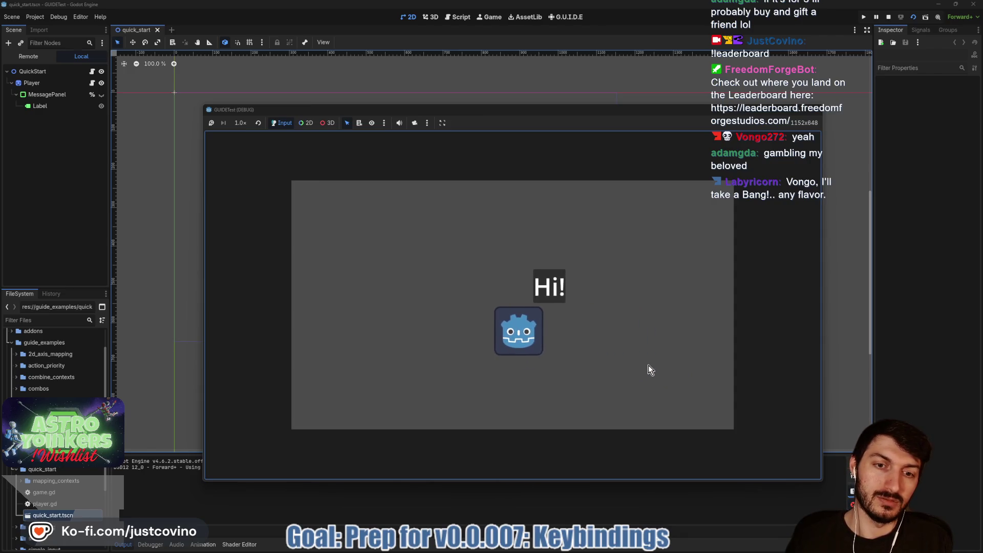
pyautogui.press('space')
pyautogui.press('w')
pyautogui.press('a')
pyautogui.press('w')
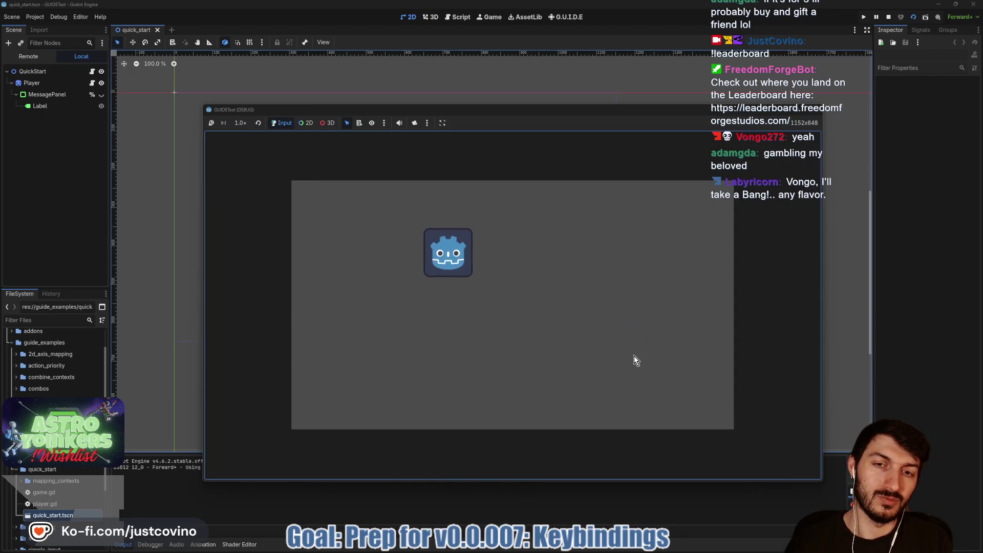
pyautogui.press('s')
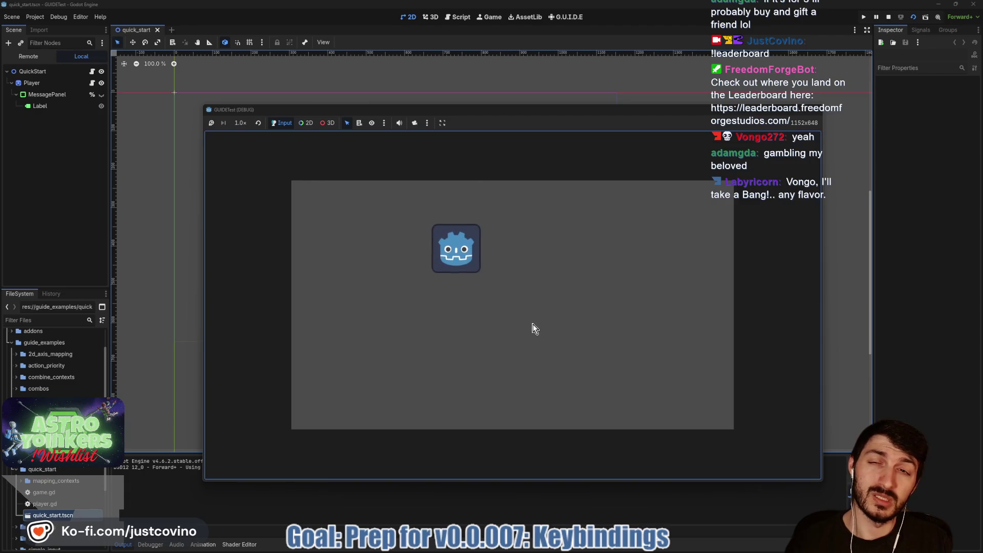
pyautogui.press('d')
pyautogui.press('F8')
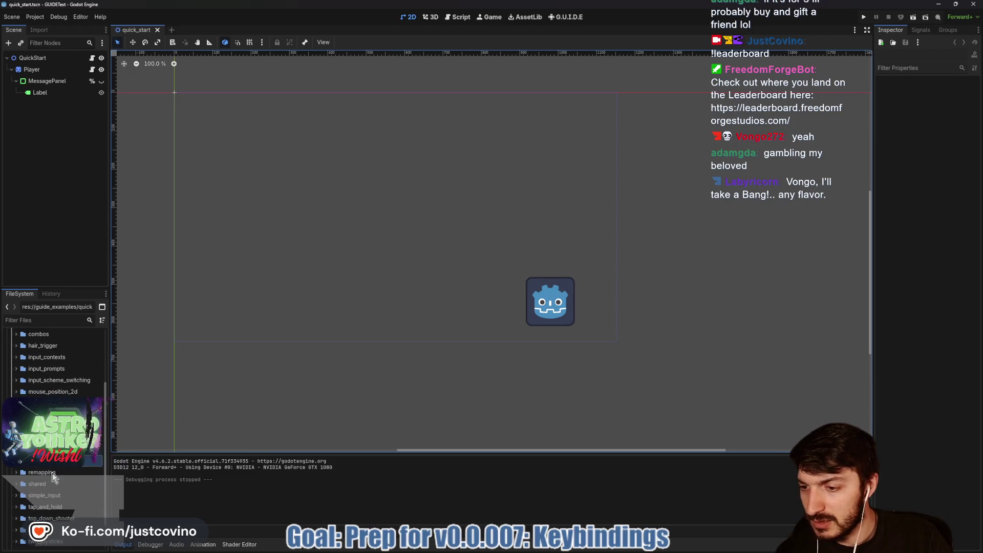
# Expand the addons folder and peek inside addons/guide before collapsing it again.
pyautogui.scroll(-3, 105, 481)
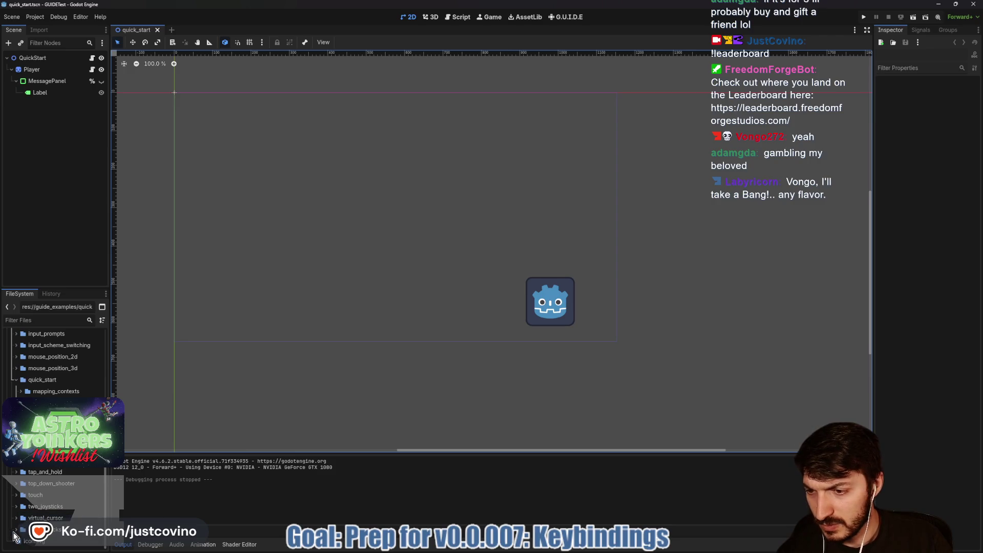
pyautogui.scroll(1, 20, 460)
pyautogui.scroll(3, 19, 388)
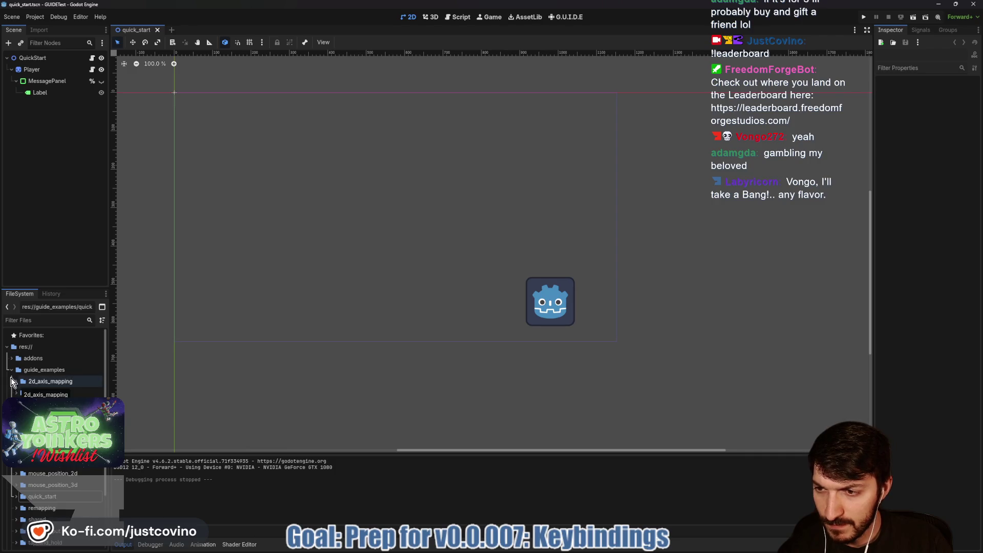
pyautogui.click(11, 358)
pyautogui.click(16, 370)
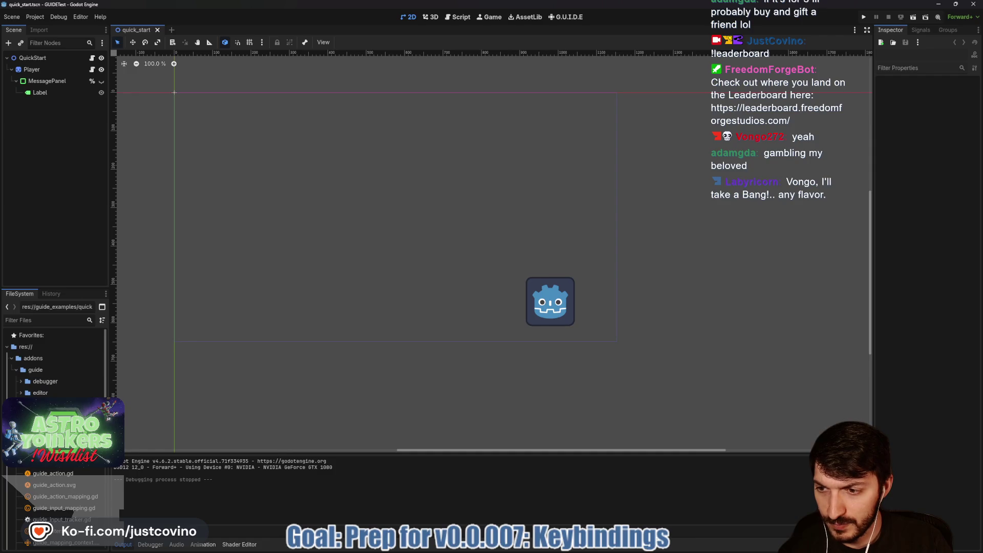
pyautogui.click(16, 369)
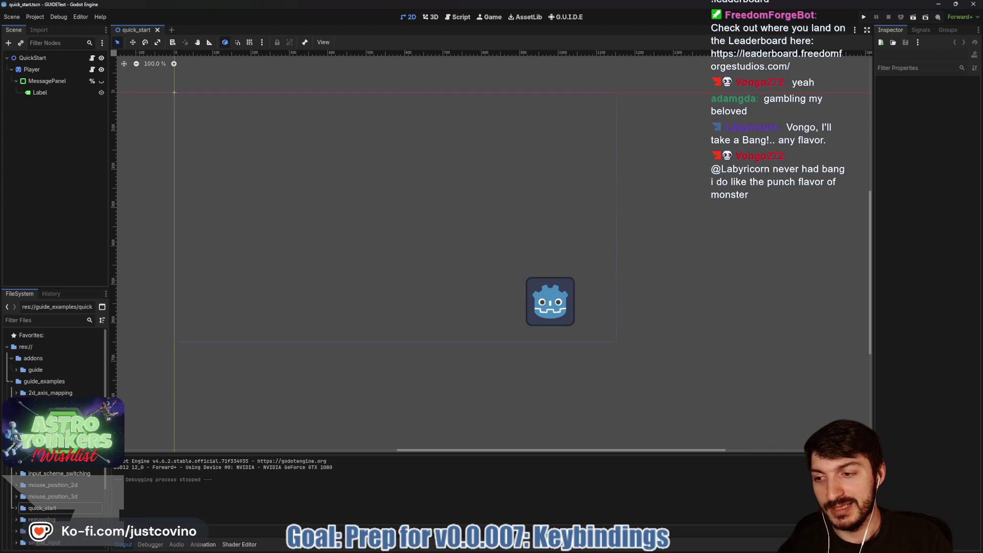
# Expand the simple_input example folder and open its scene.
pyautogui.scroll(-2, 69, 475)
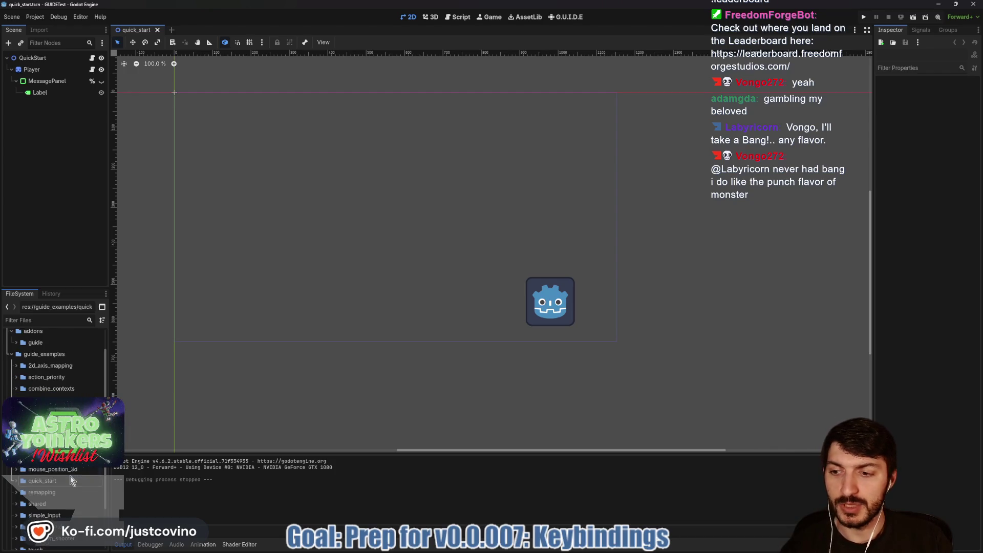
pyautogui.scroll(-4, 70, 476)
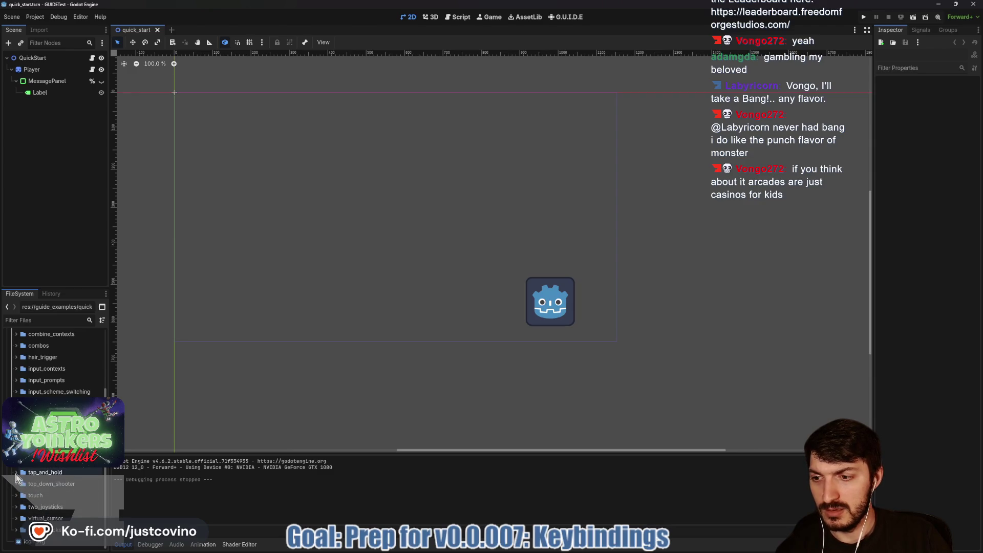
pyautogui.click(17, 465)
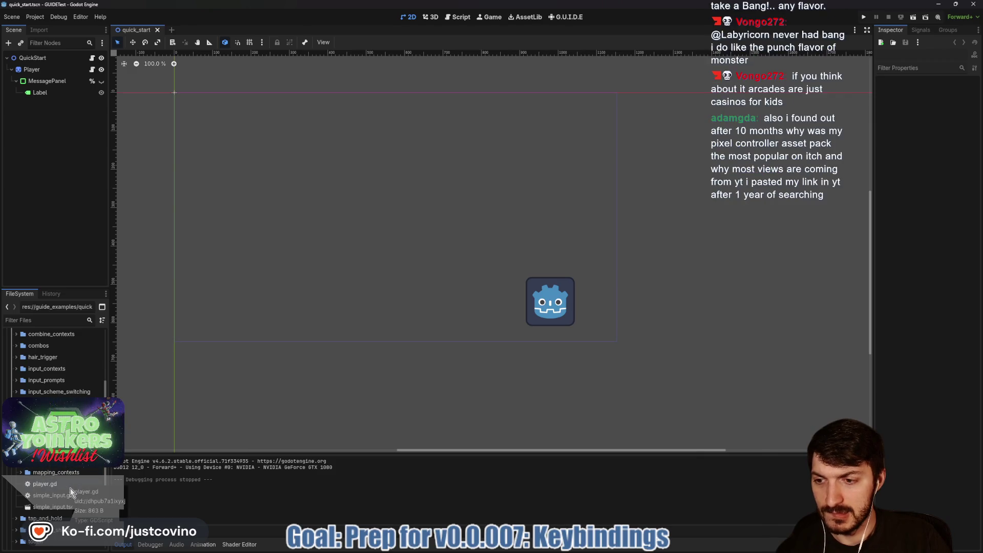
pyautogui.doubleClick(72, 507)
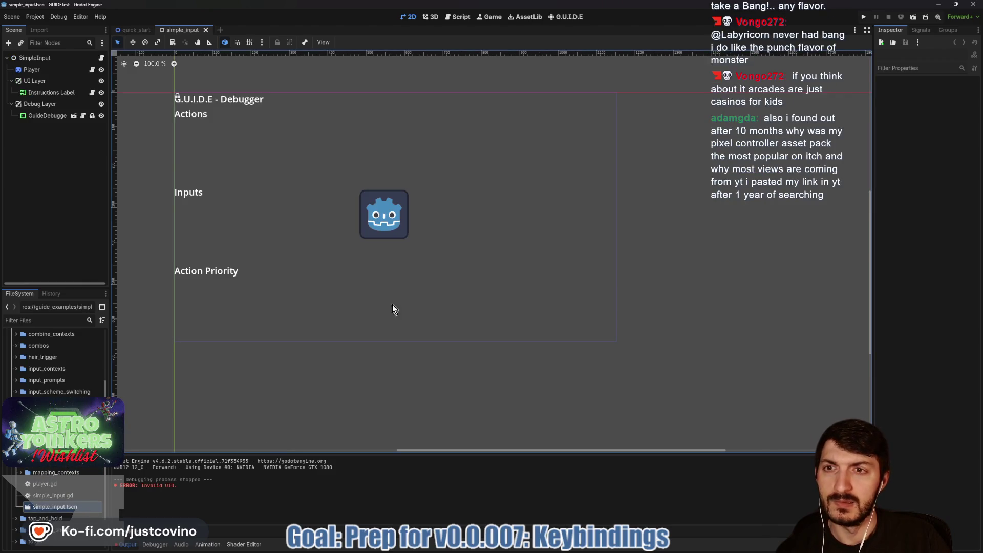
pyautogui.press('F6')
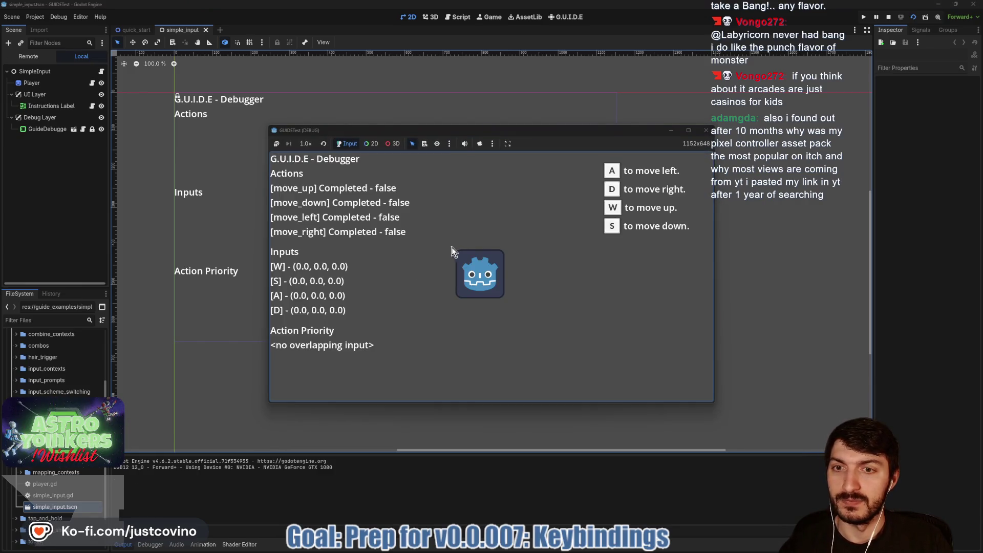
pyautogui.moveTo(560, 144); pyautogui.dragTo(477, 109)
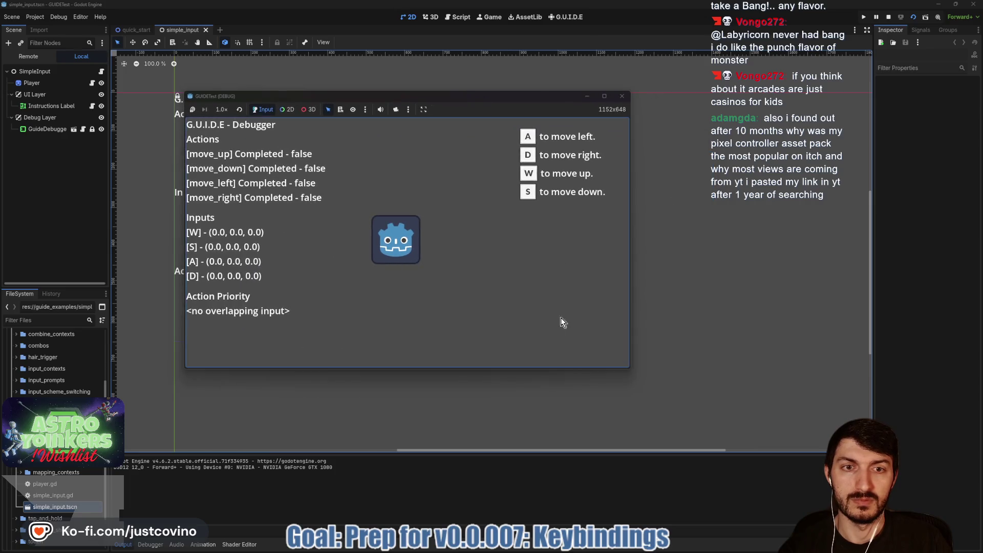
pyautogui.moveTo(625, 368); pyautogui.dragTo(850, 496)
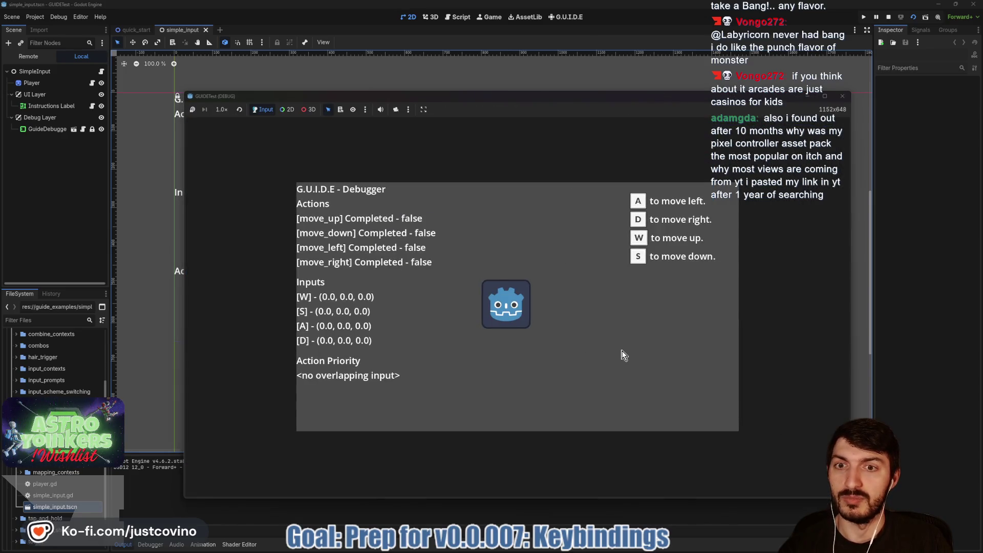
pyautogui.click(423, 110)
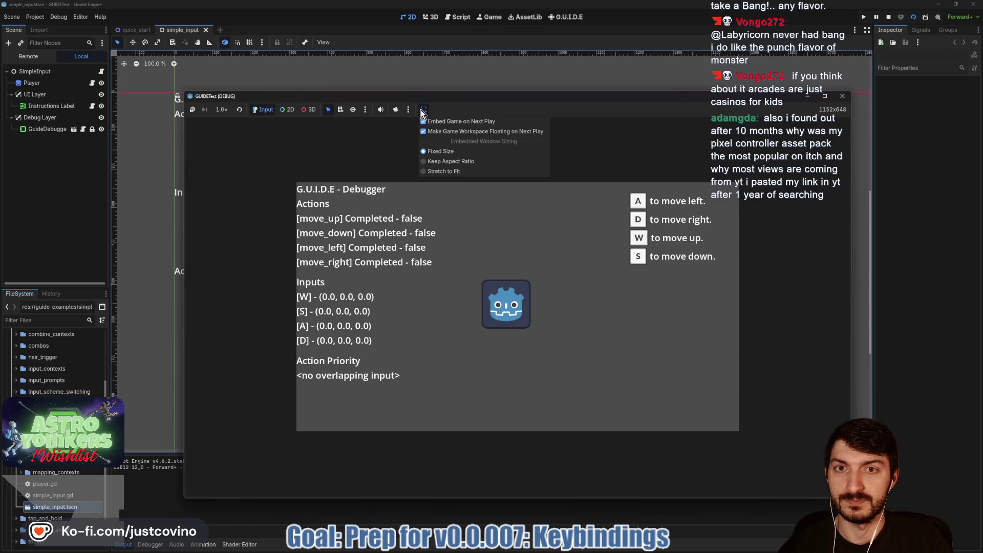
pyautogui.click(455, 101)
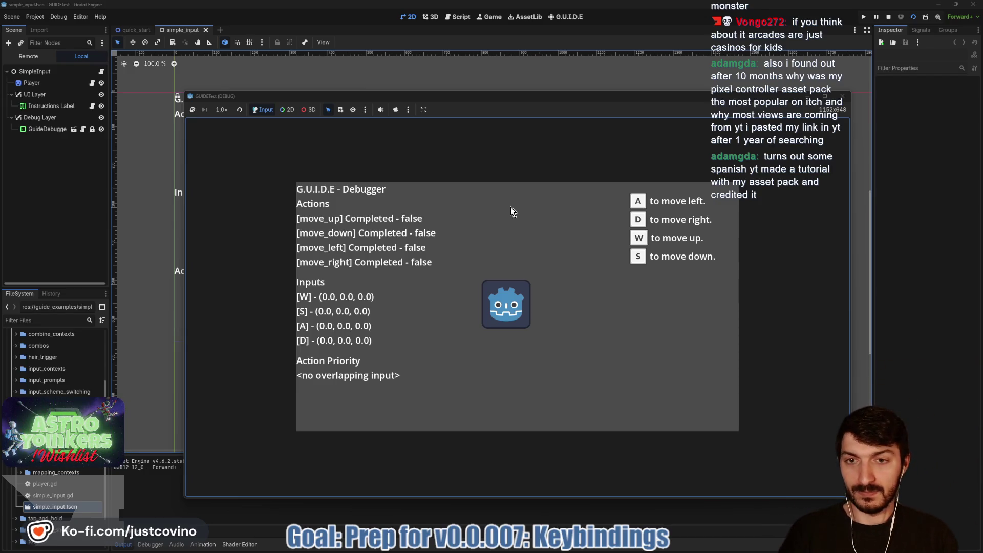
pyautogui.hotkey('w', 'd')
pyautogui.press('a')
pyautogui.press('s')
pyautogui.press('d')
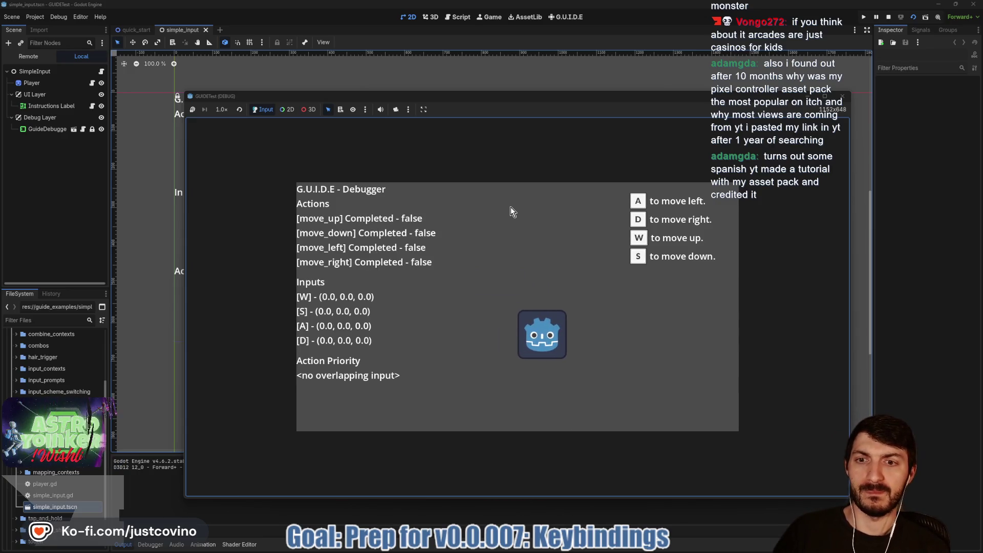
pyautogui.press('a')
pyautogui.press('d')
pyautogui.press('w')
pyautogui.press('a')
pyautogui.press('s')
pyautogui.hotkey('w', 'a')
pyautogui.press('d')
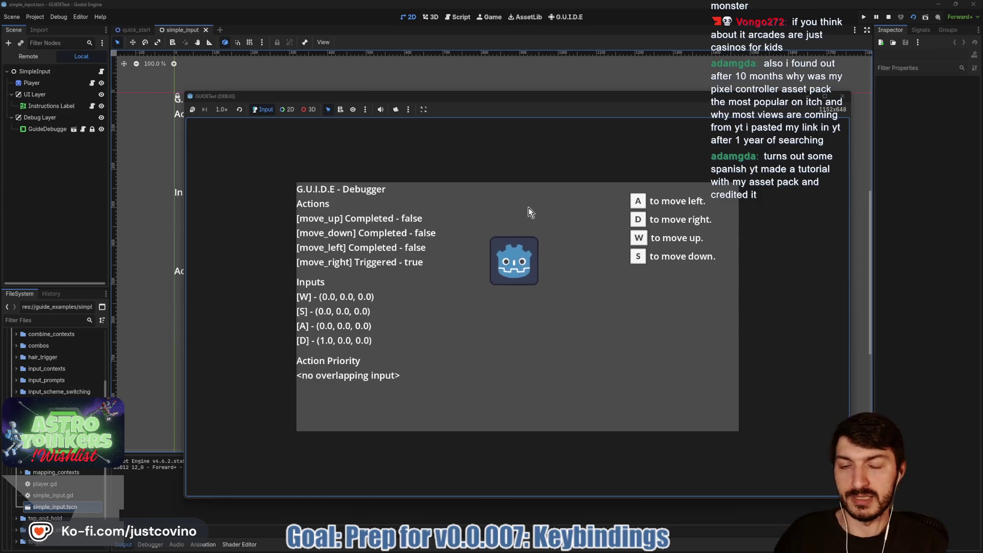
pyautogui.press('a')
pyautogui.press('s')
pyautogui.press('d')
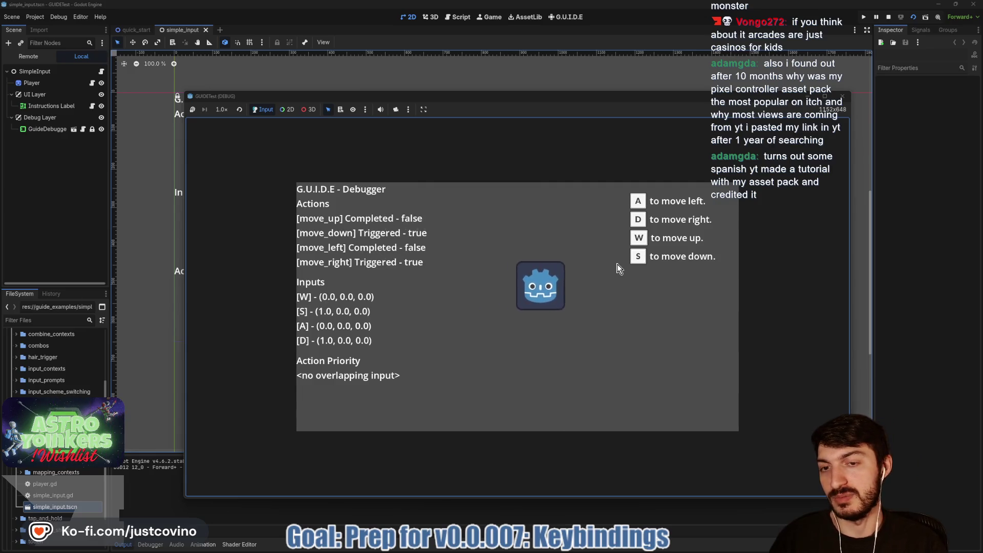
pyautogui.press('w')
pyautogui.press('d')
pyautogui.press('s')
pyautogui.press('a')
pyautogui.click(844, 96)
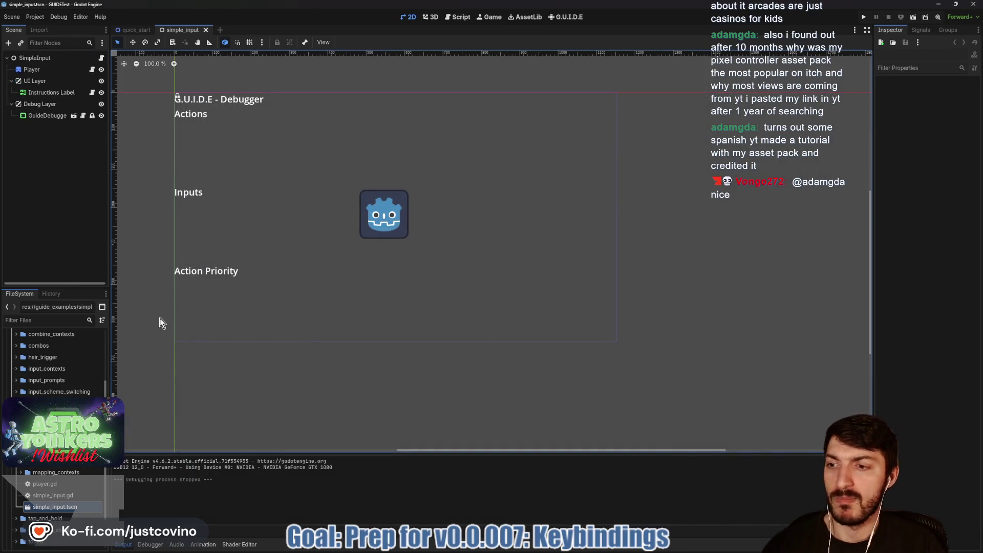
# Close the simple_input scene and view the quick_start scene's script.
pyautogui.click(204, 32)
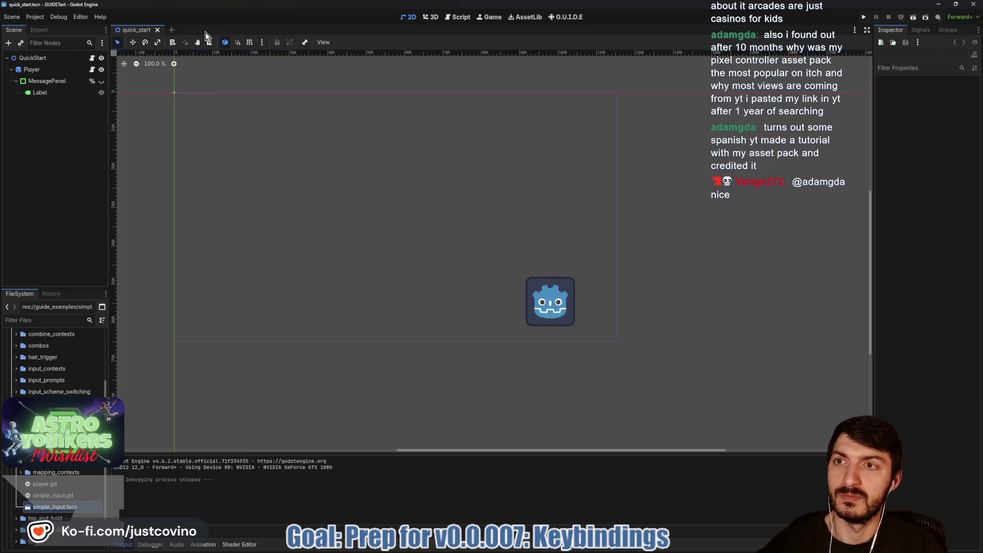
pyautogui.click(91, 60)
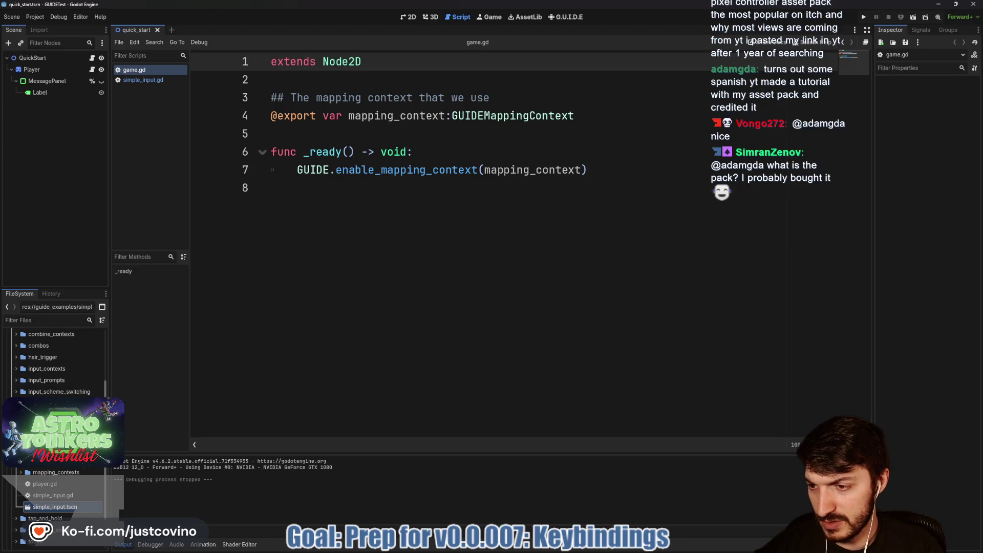
pyautogui.scroll(3, 54, 498)
# Open remapping.tscn and display it in the 2D workspace.
pyautogui.click(55, 496)
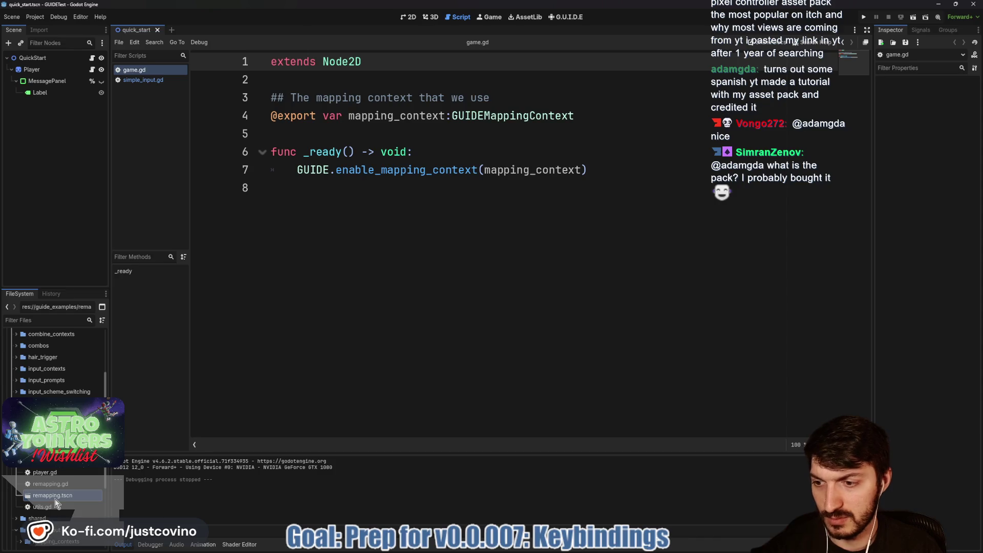
pyautogui.doubleClick(55, 500)
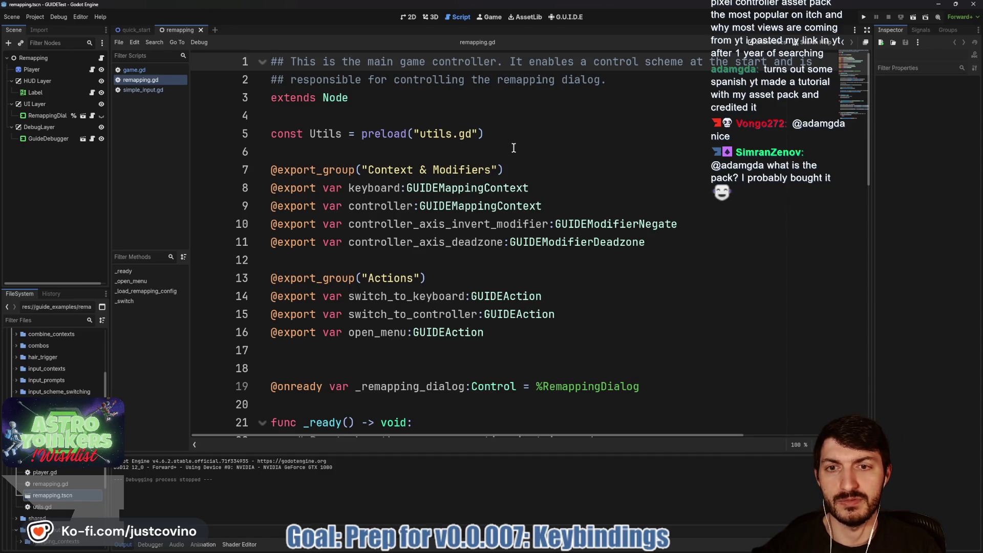
pyautogui.scroll(-4, 514, 147)
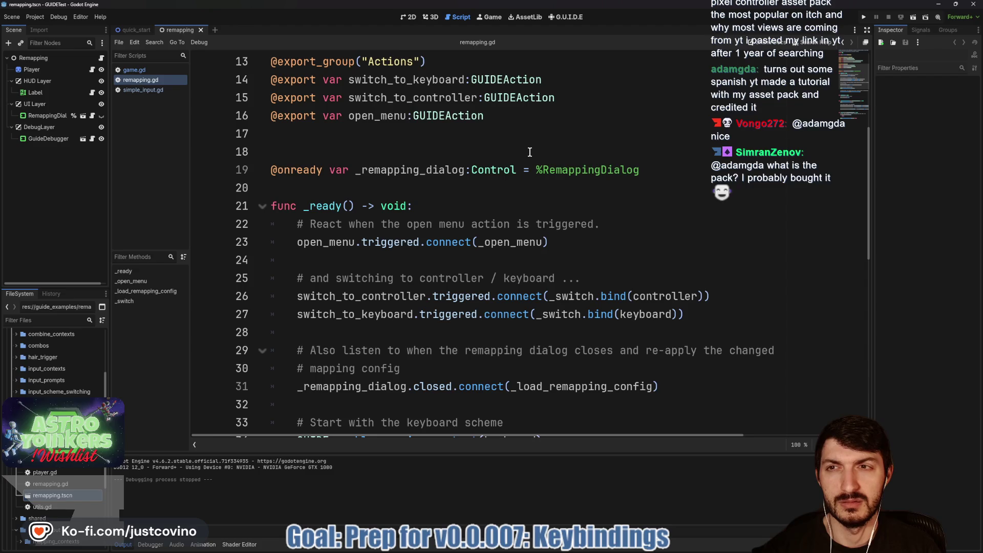
pyautogui.scroll(1, 530, 152)
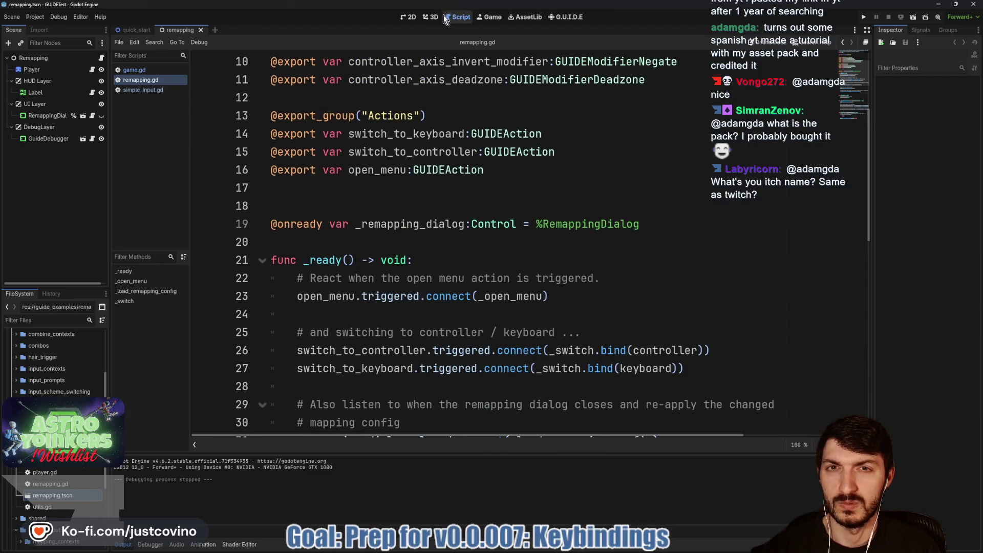
pyautogui.click(433, 17)
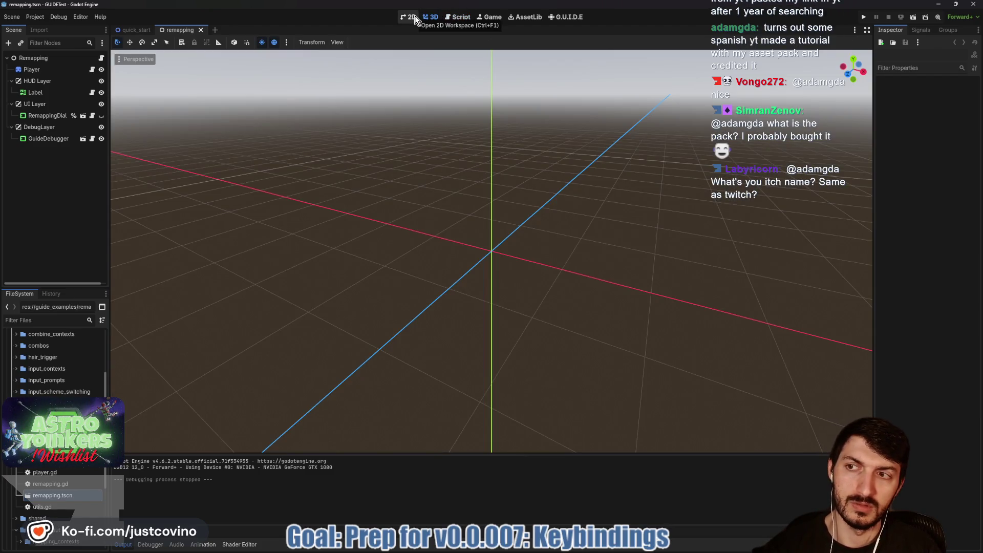
pyautogui.click(411, 17)
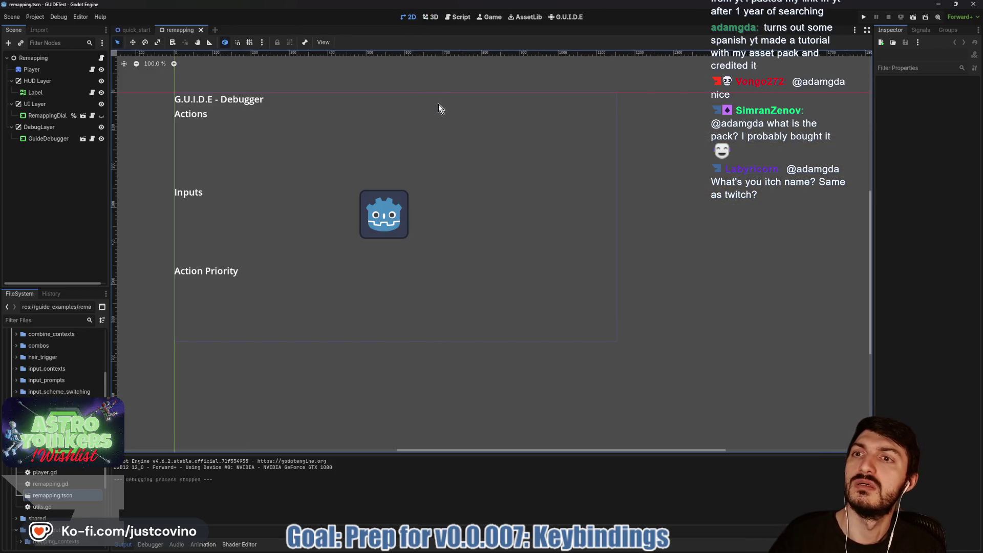
# Run the remapping scene with F6 and move the Godot icon with D, S and W.
pyautogui.press('F6')
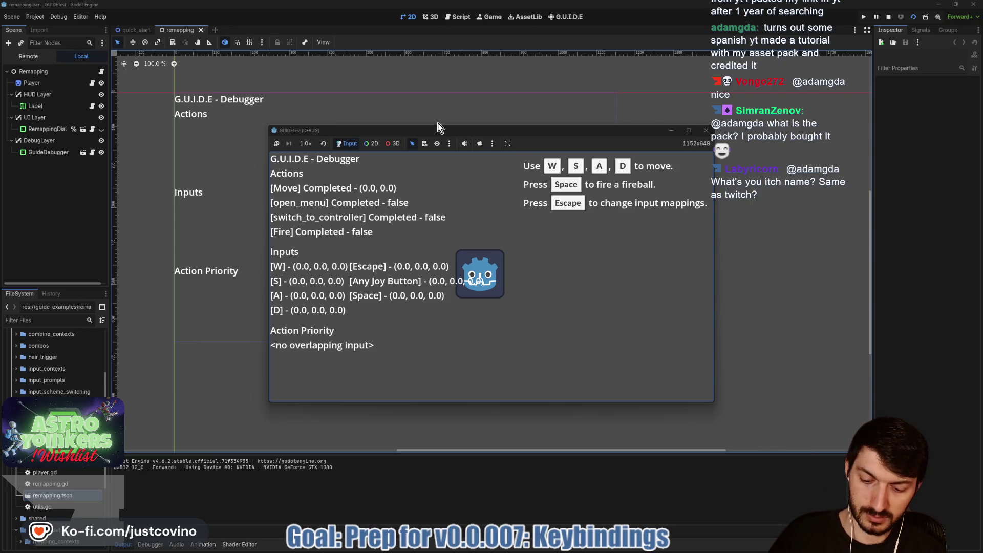
pyautogui.press('d')
pyautogui.press('s')
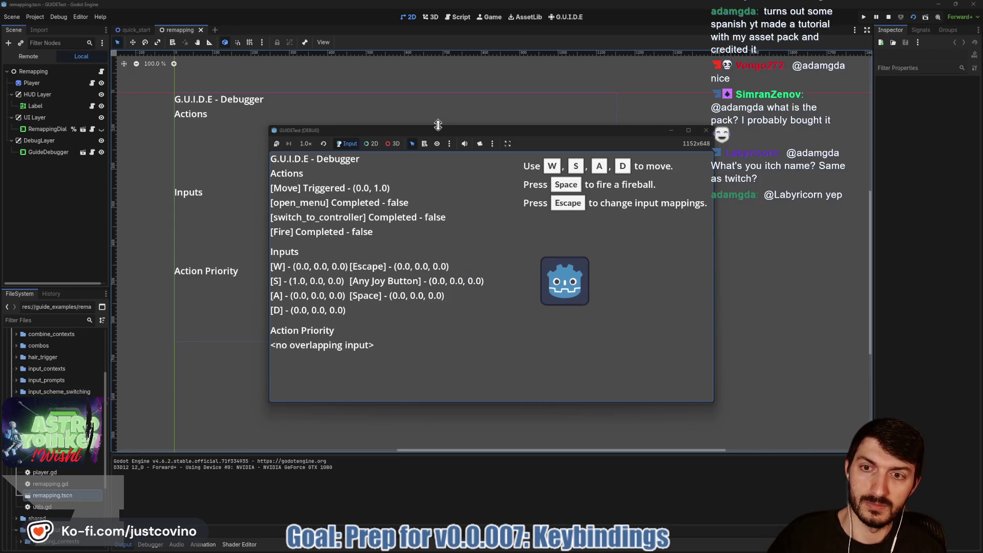
pyautogui.press('w')
pyautogui.press('s')
pyautogui.press('w')
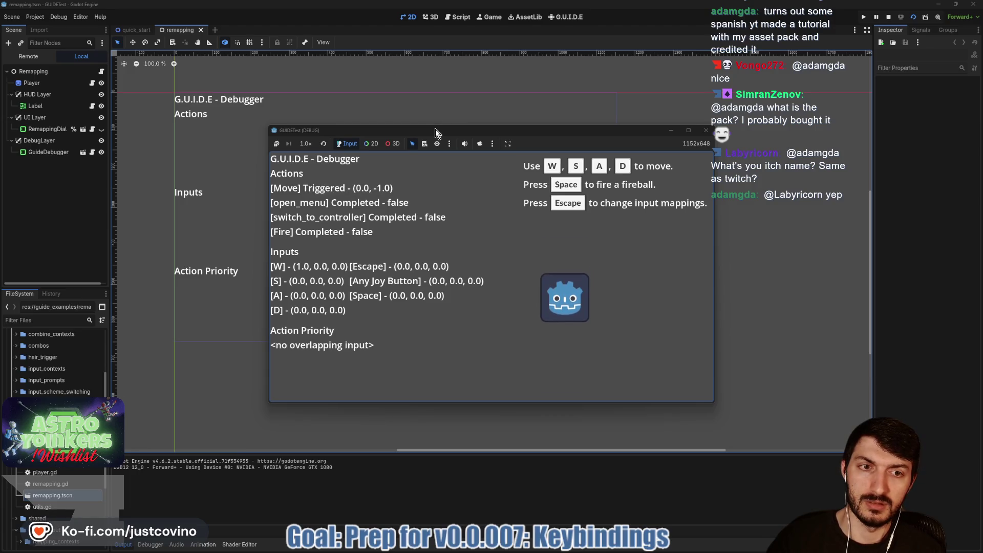
# Bring up Input Rebinding with Escape, enlarge the window, and review Controller and Keyboard bindings.
pyautogui.press('Escape')
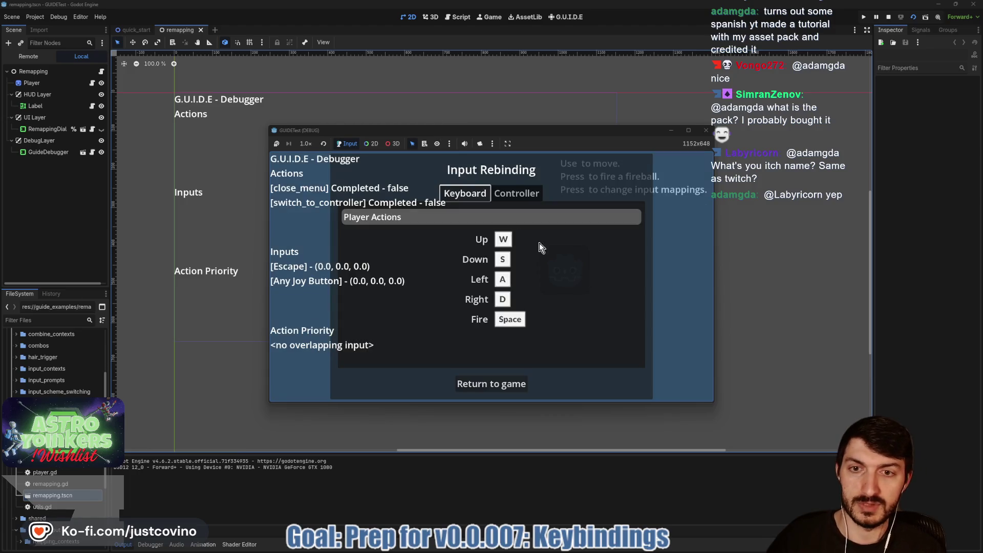
pyautogui.moveTo(508, 129); pyautogui.dragTo(463, 75)
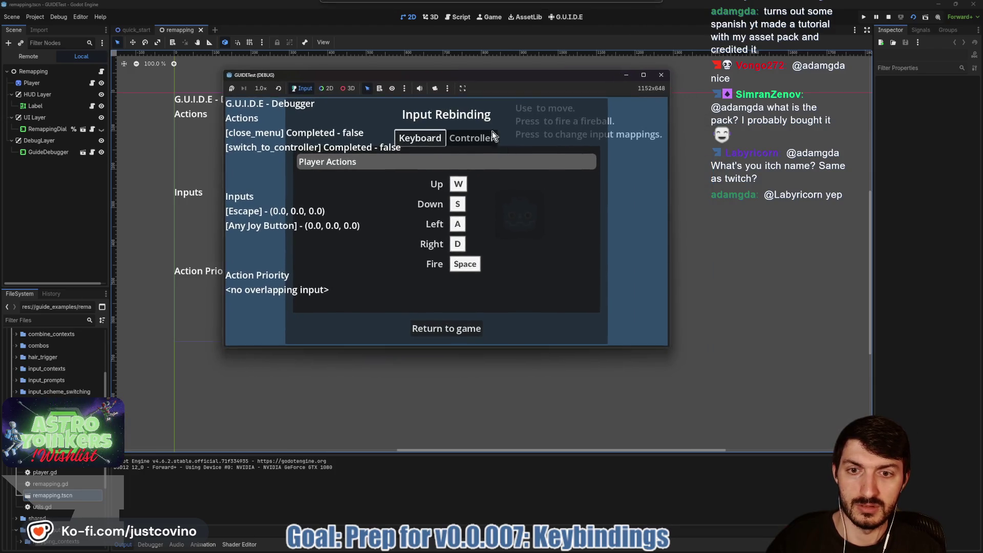
pyautogui.click(688, 342)
pyautogui.moveTo(667, 349); pyautogui.dragTo(839, 450)
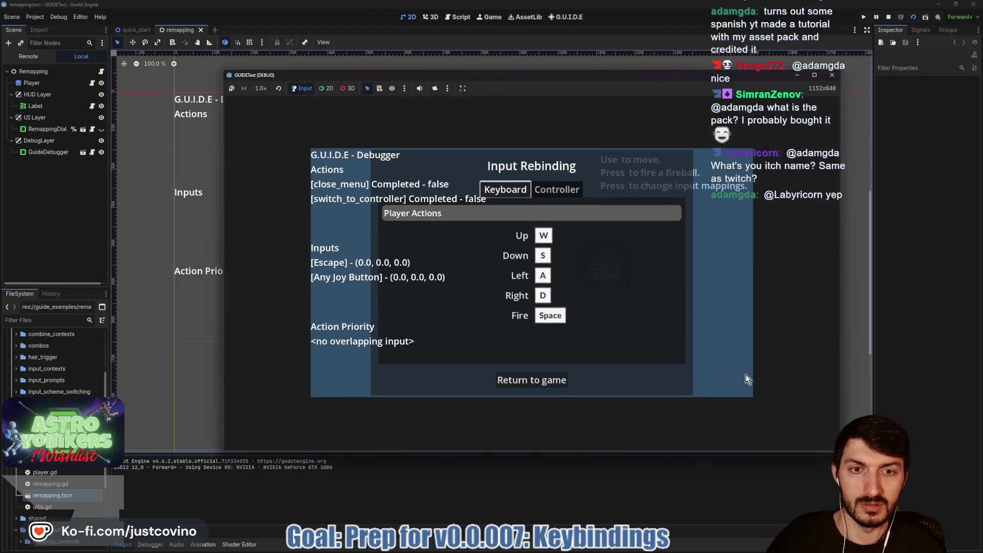
pyautogui.click(548, 191)
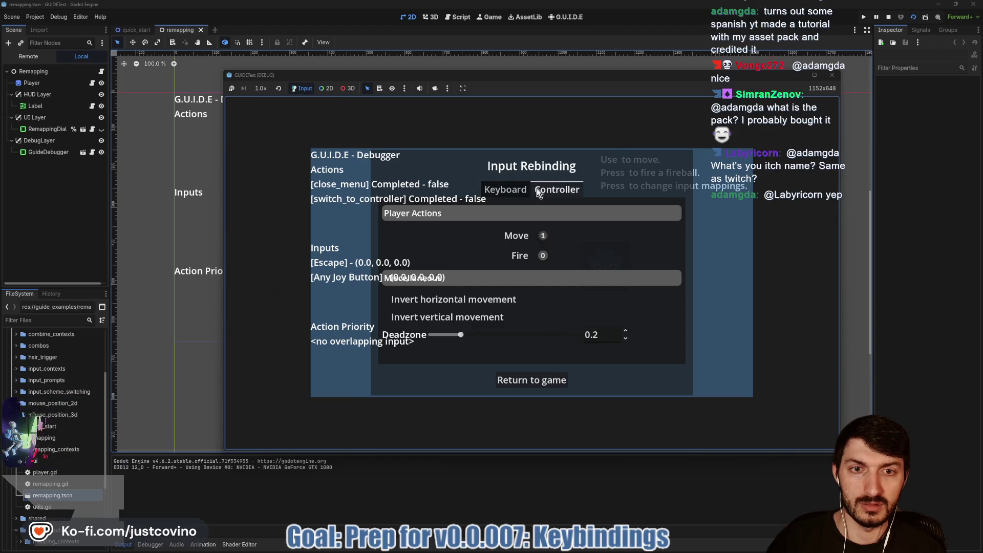
pyautogui.click(505, 190)
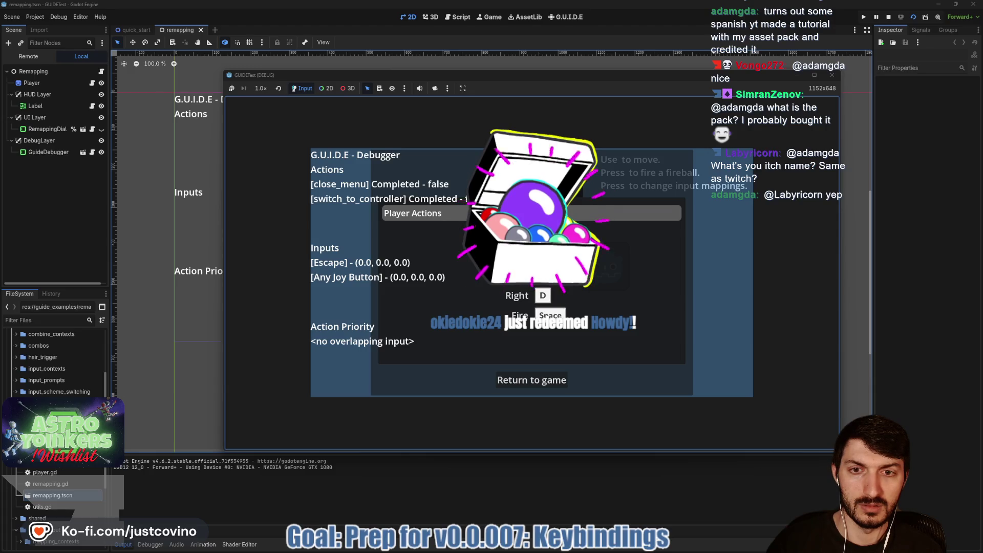
pyautogui.click(543, 256)
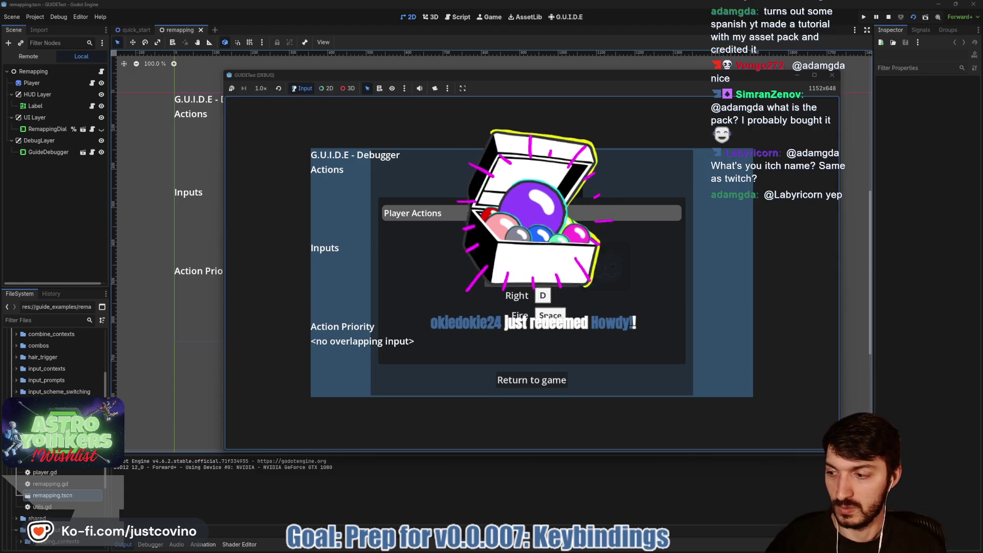
pyautogui.press('Escape')
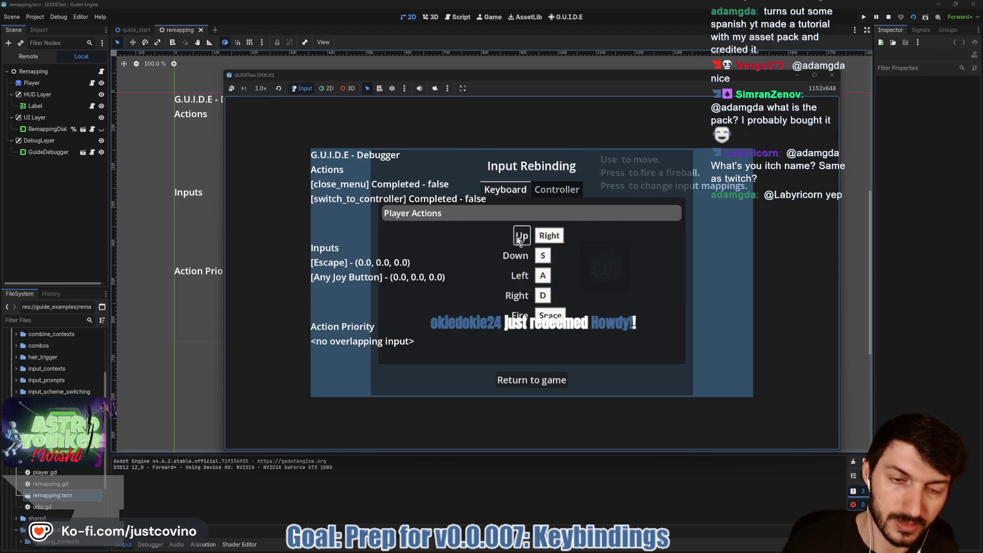
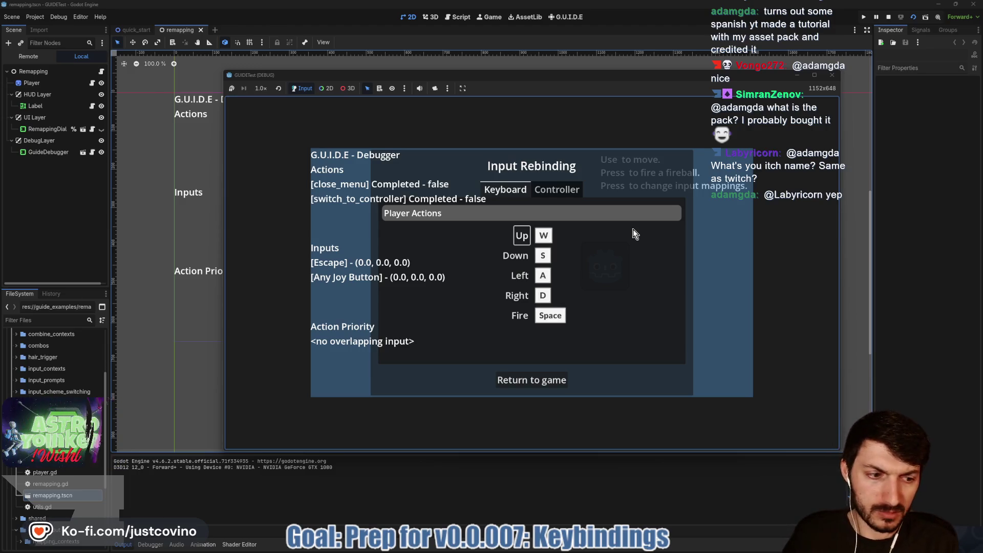
# Show the controller bindings in the rebinding dialog and set the game view to Stretch to Fit.
pyautogui.click(558, 193)
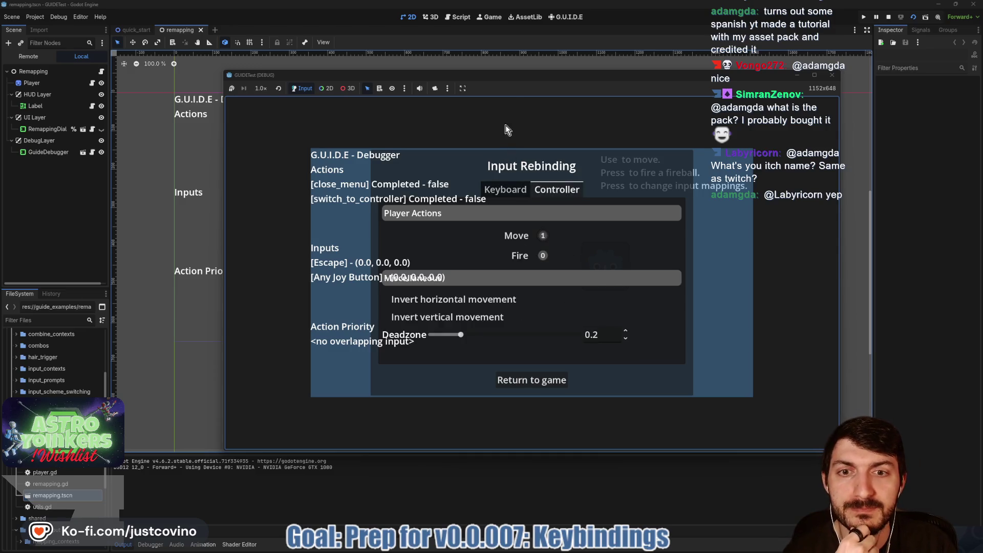
pyautogui.moveTo(511, 78); pyautogui.dragTo(468, 57)
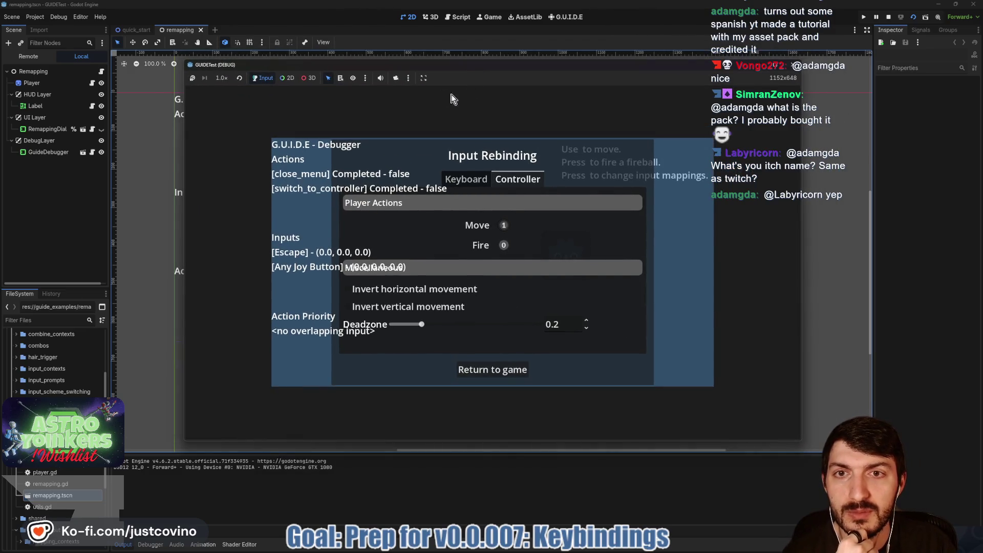
pyautogui.click(420, 78)
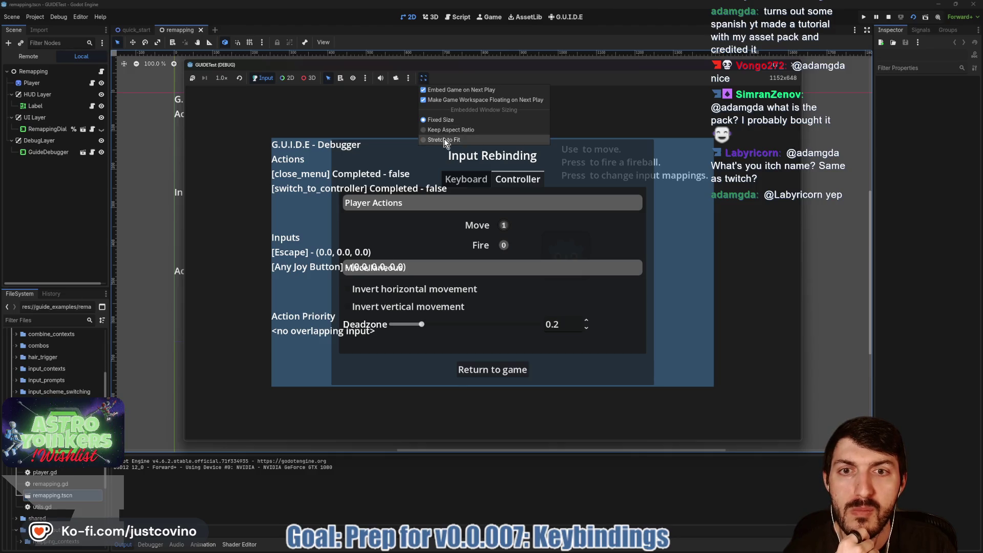
pyautogui.click(443, 138)
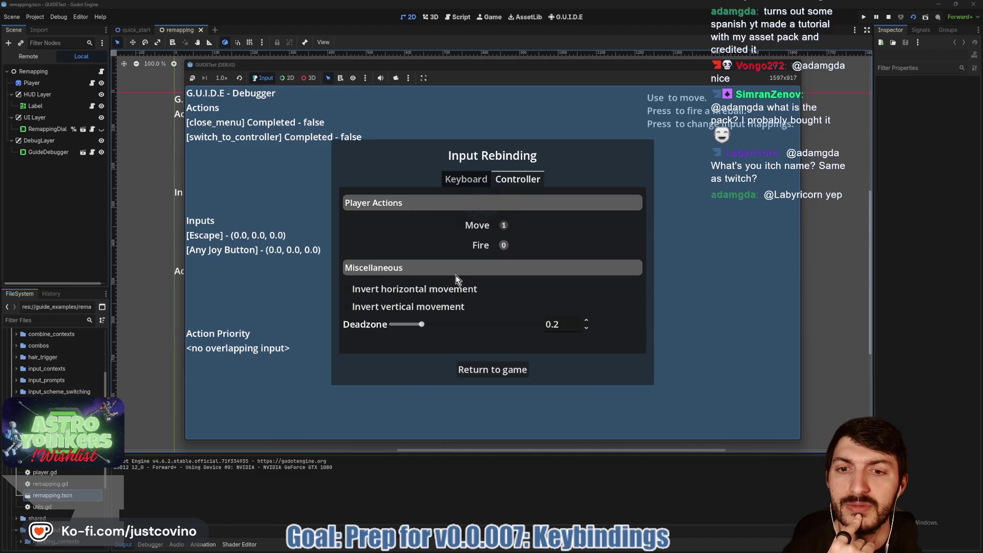
# Check the keyboard bindings again, return to the game, and stop the test run.
pyautogui.click(456, 174)
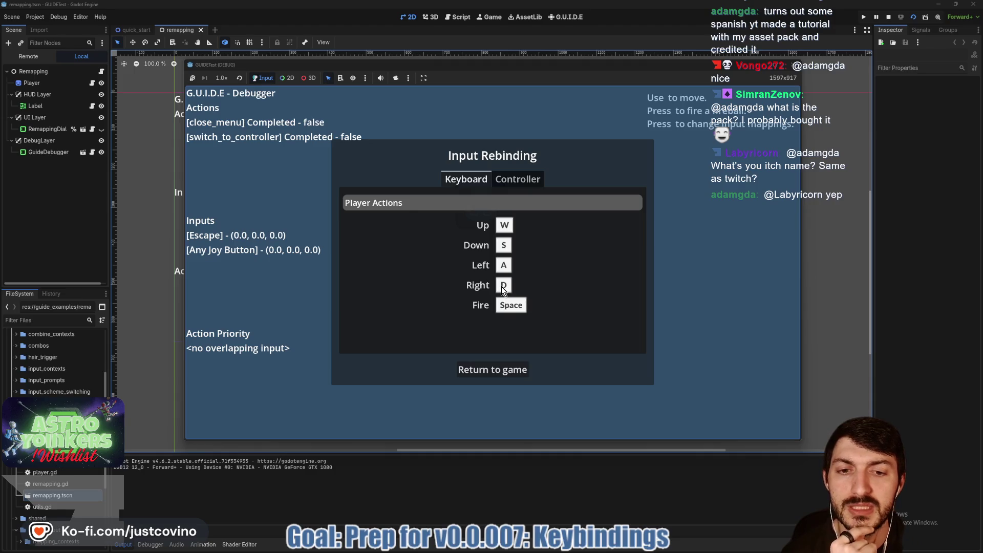
pyautogui.click(523, 369)
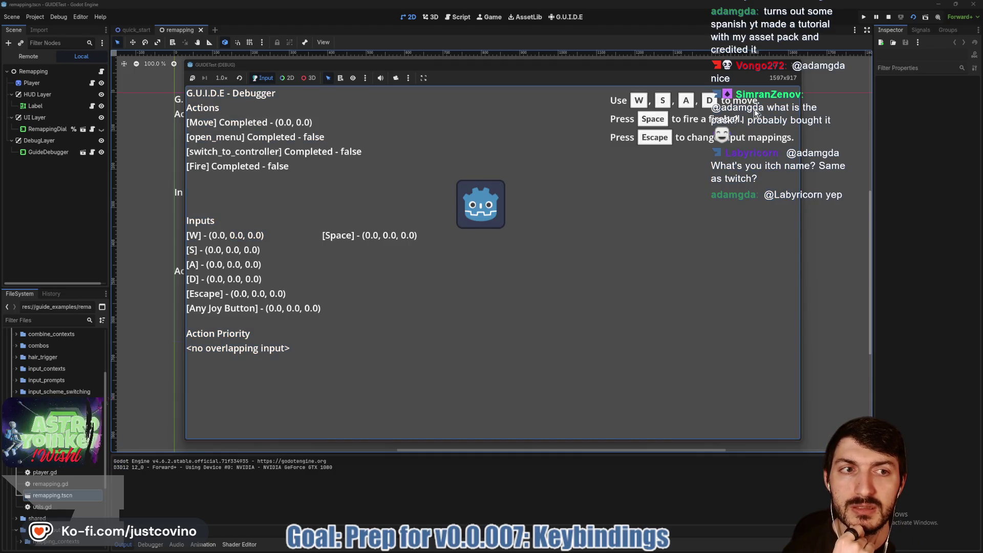
pyautogui.click(806, 67)
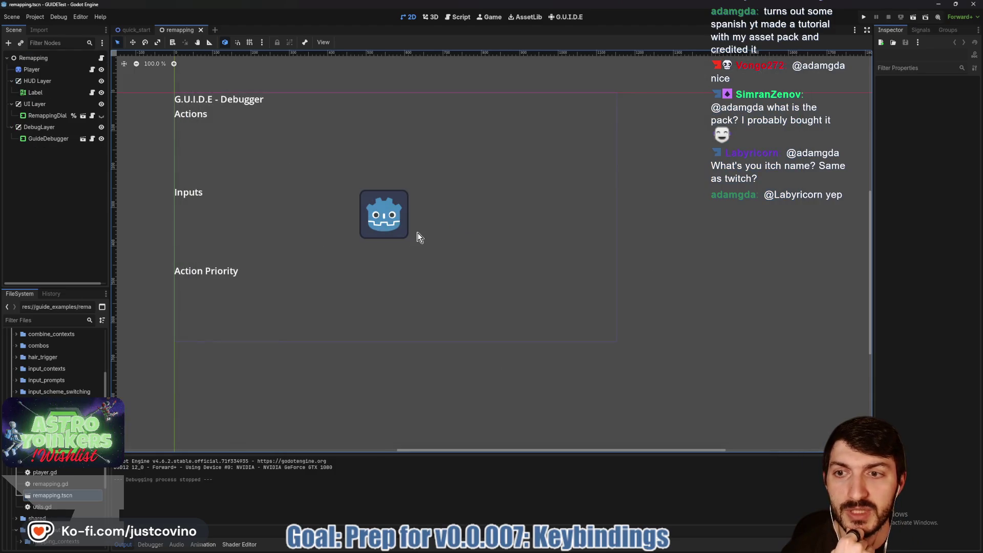
# Open remapping.gd and highlight switch_to_keyboard and its uses.
pyautogui.click(101, 58)
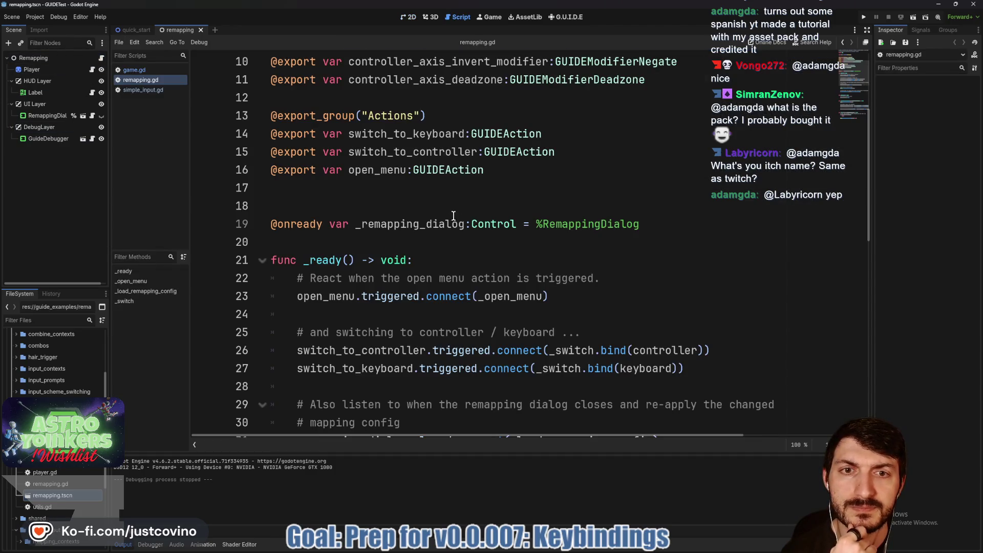
pyautogui.doubleClick(429, 134)
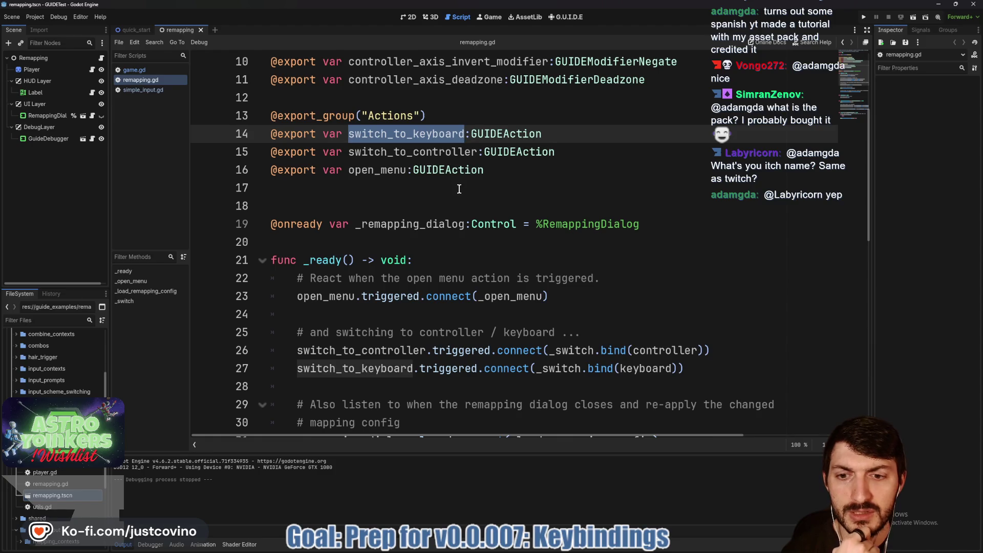
pyautogui.click(527, 152)
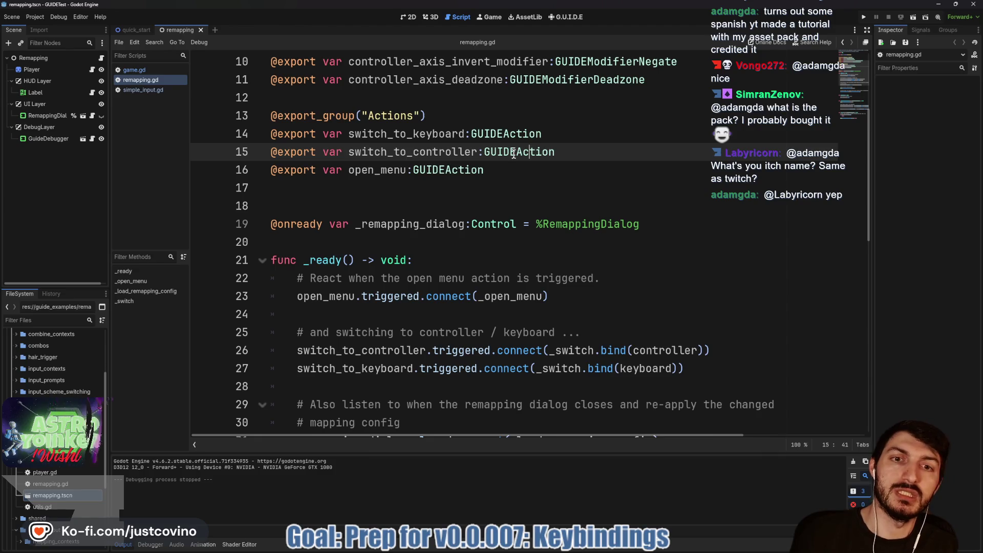
pyautogui.press('super')
pyautogui.press('Escape')
pyautogui.press('End')
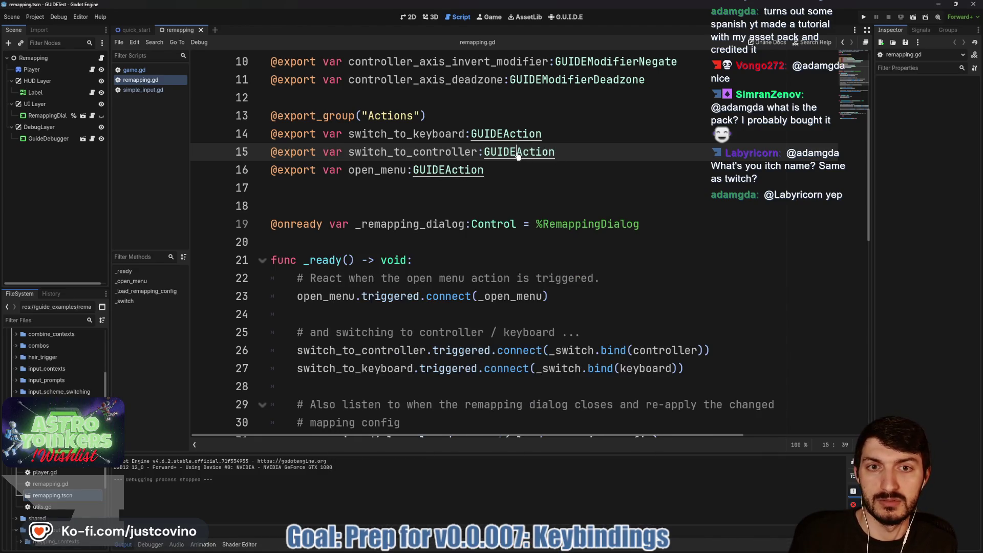
# Read the GUIDEAction class definition in guide_action.gd, then open remapping_dialog.gd.
pyautogui.keyDown('ctrl'); pyautogui.click(517, 153); pyautogui.keyUp('ctrl')
pyautogui.scroll(-2, 516, 153)
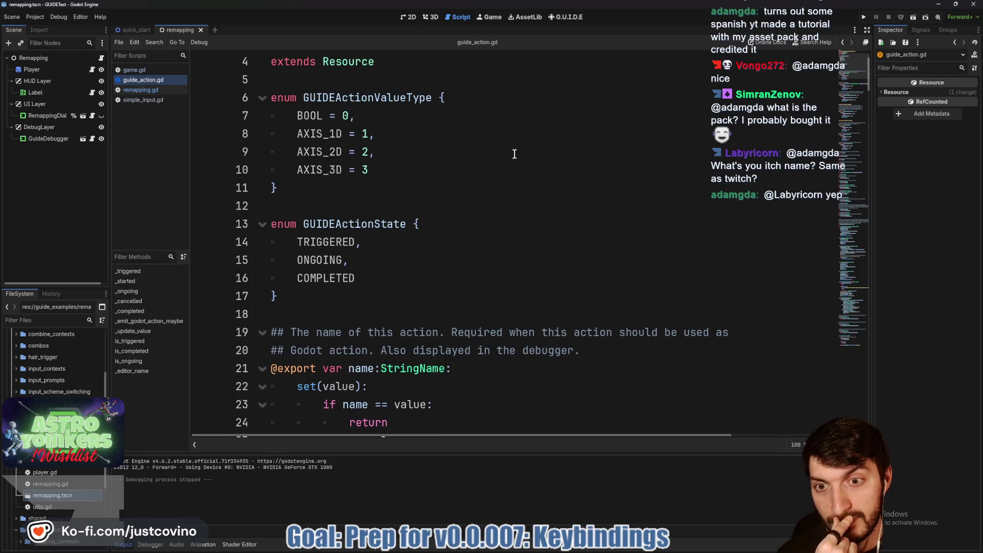
pyautogui.scroll(-2, 515, 154)
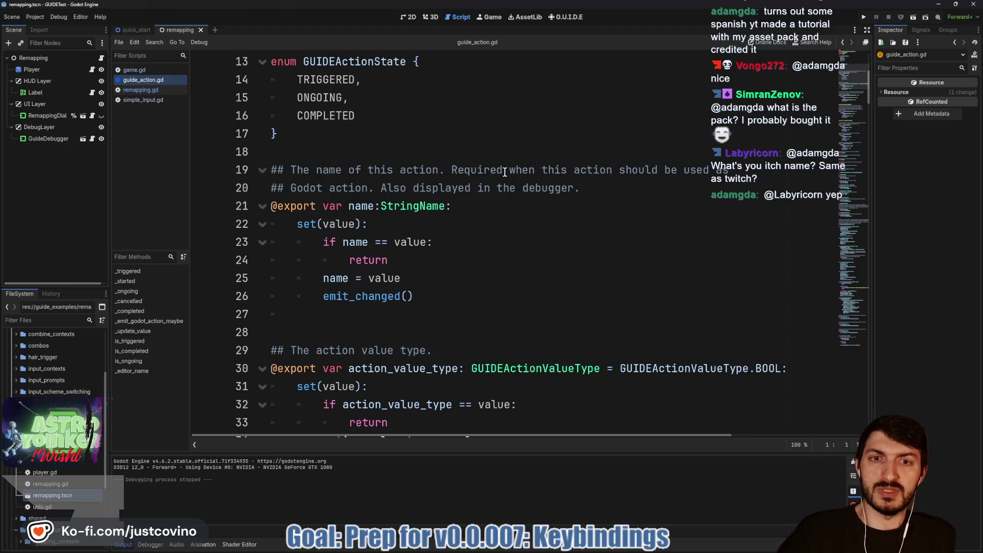
pyautogui.scroll(-3, 504, 172)
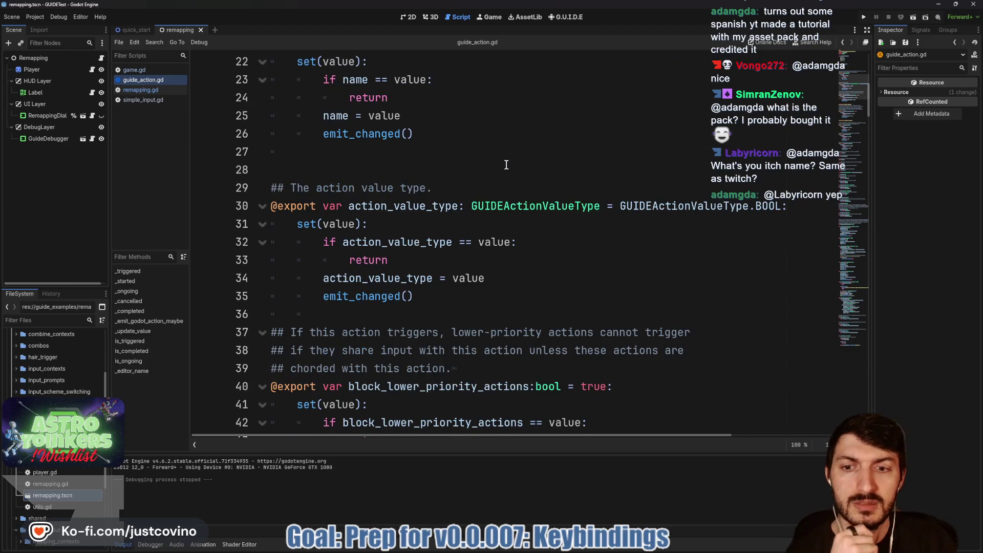
pyautogui.scroll(-2, 506, 164)
pyautogui.scroll(-5, 548, 201)
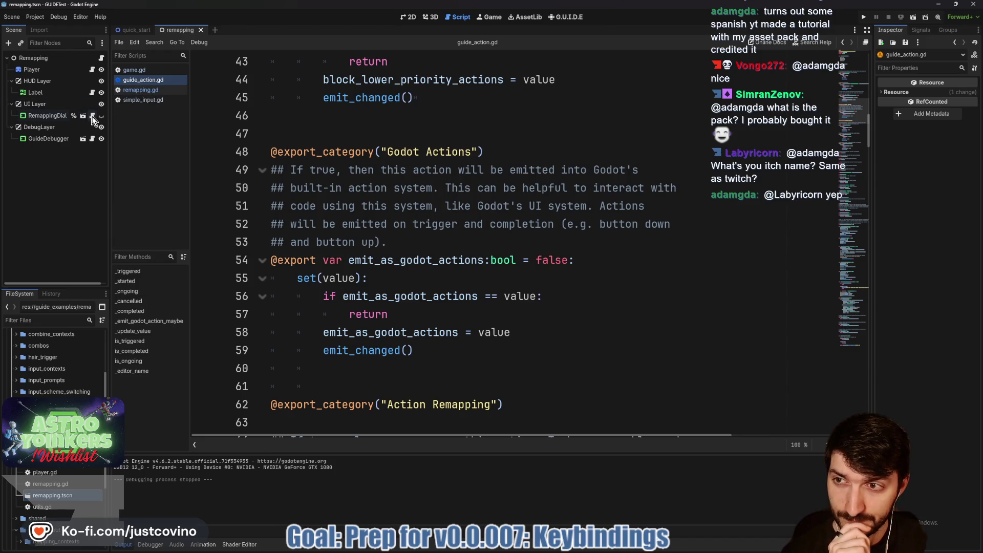
pyautogui.click(92, 117)
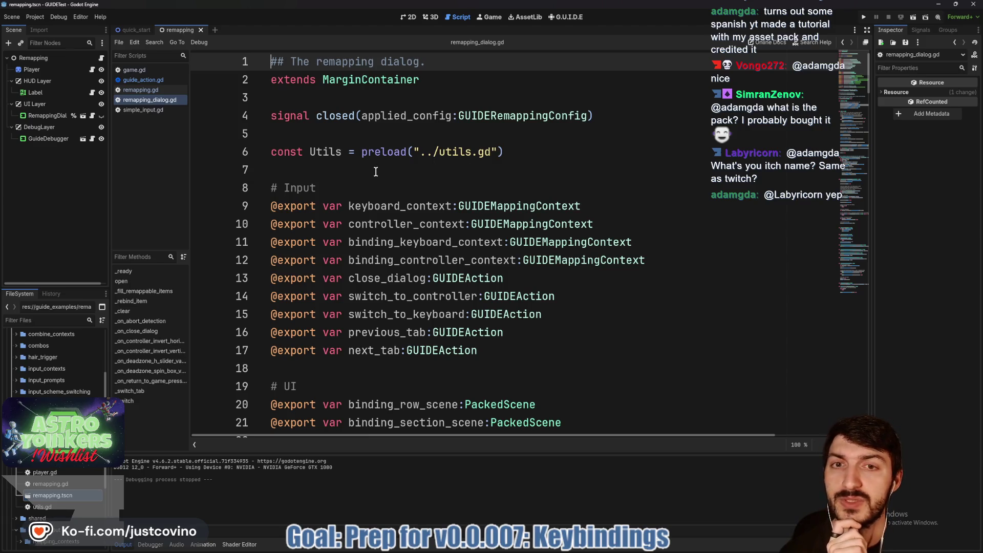
# Jump from GUIDERemappingConfig on line 4 of remapping_dialog.gd to guide_remapping_config.gd.
pyautogui.keyDown('ctrl'); pyautogui.click(505, 118); pyautogui.keyUp('ctrl')
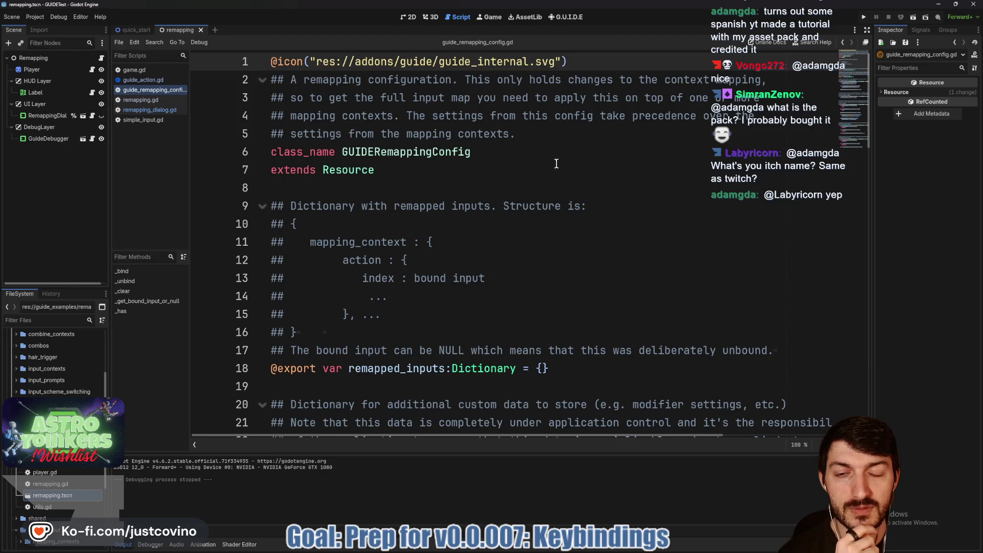
# Study the remapping config's dictionary layout by highlighting mapping_context, action, index and bound.
pyautogui.scroll(-2, 568, 166)
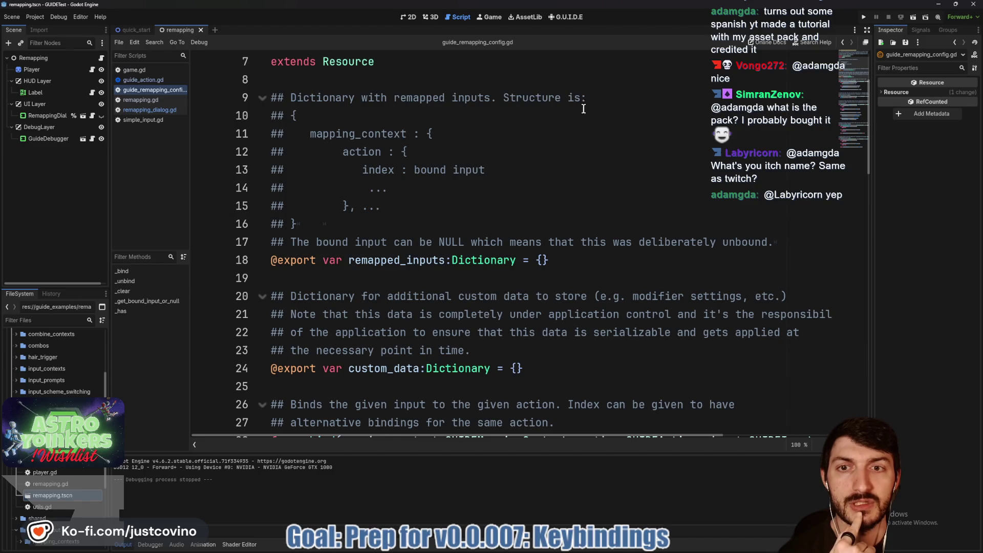
pyautogui.click(356, 135)
pyautogui.doubleClick(359, 152)
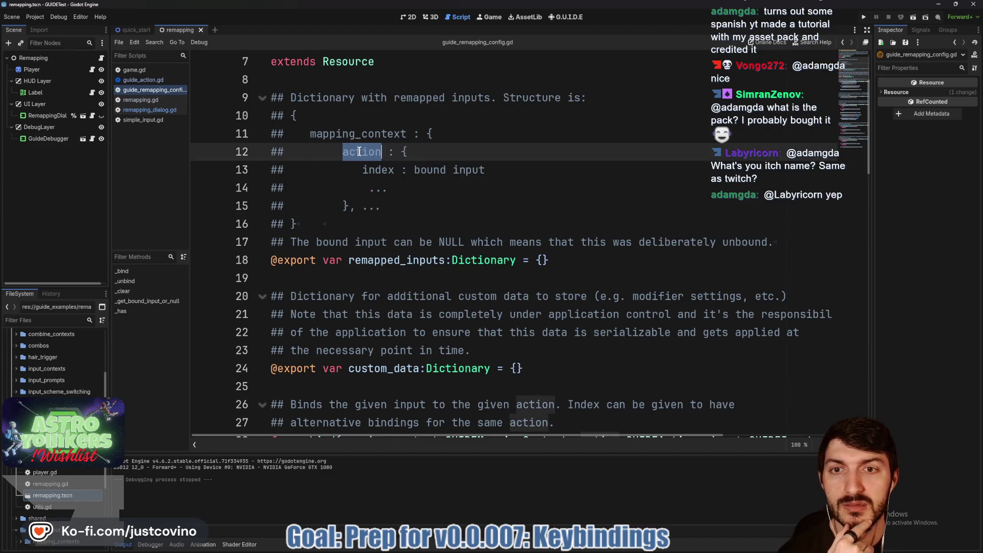
pyautogui.doubleClick(369, 169)
pyautogui.doubleClick(425, 170)
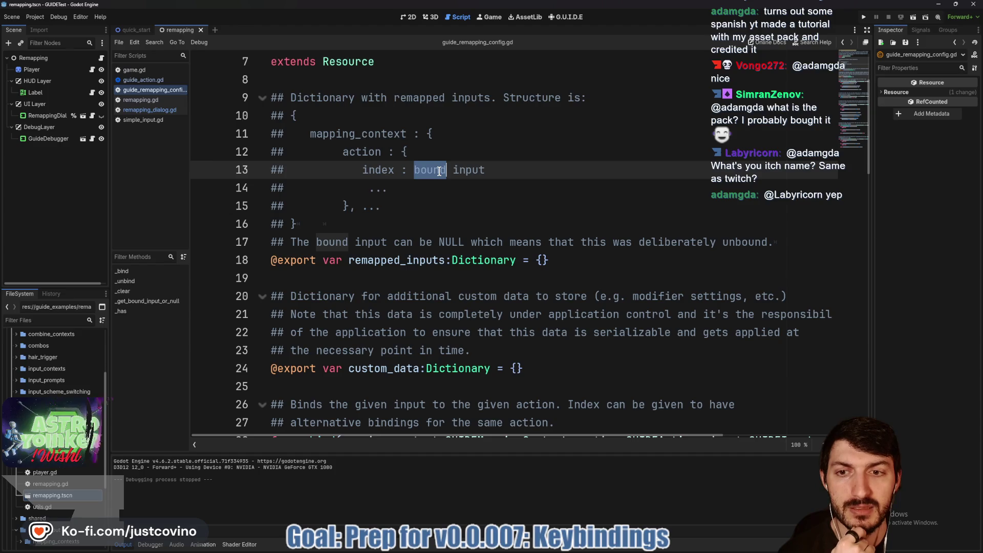
# Read through the bind, unbind and lookup functions, then open the GuideDebugger script.
pyautogui.scroll(-2, 513, 220)
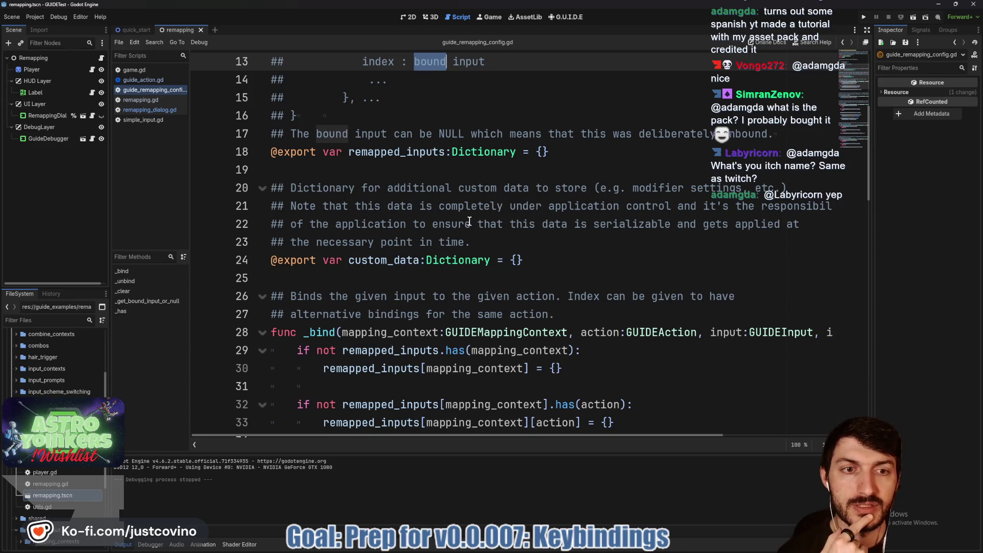
pyautogui.scroll(-1, 513, 224)
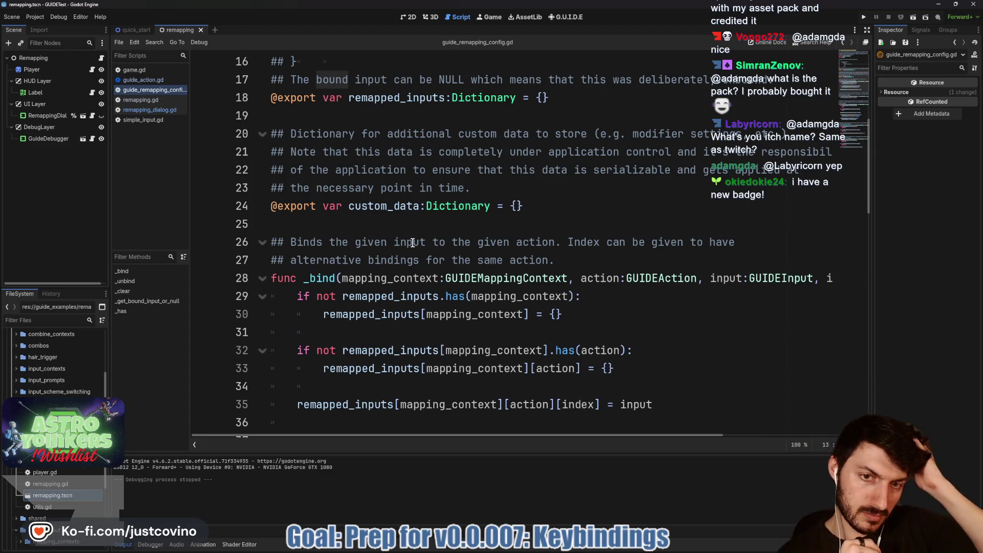
pyautogui.scroll(-2, 333, 205)
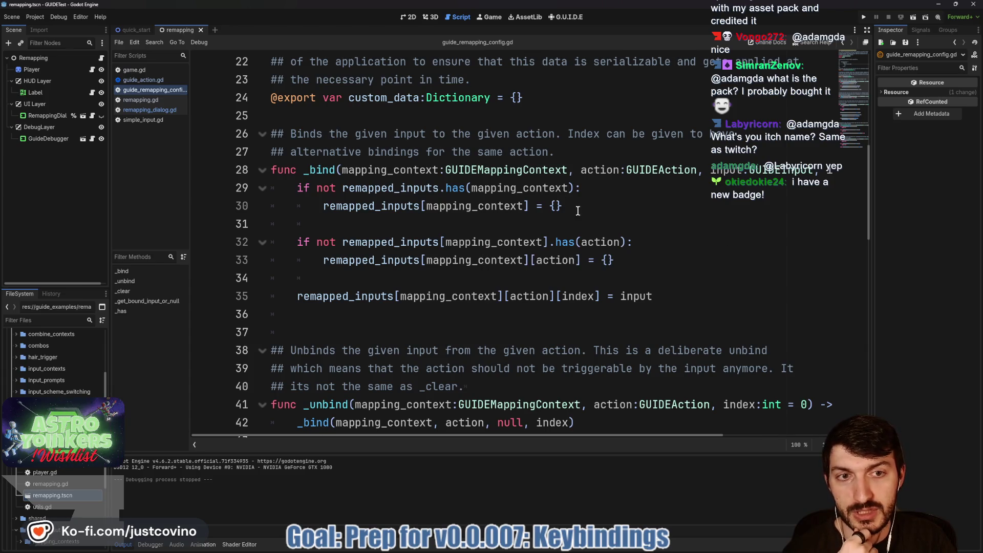
pyautogui.hscroll(5, 661, 190)
pyautogui.hscroll(-5, 661, 191)
pyautogui.scroll(-4, 613, 200)
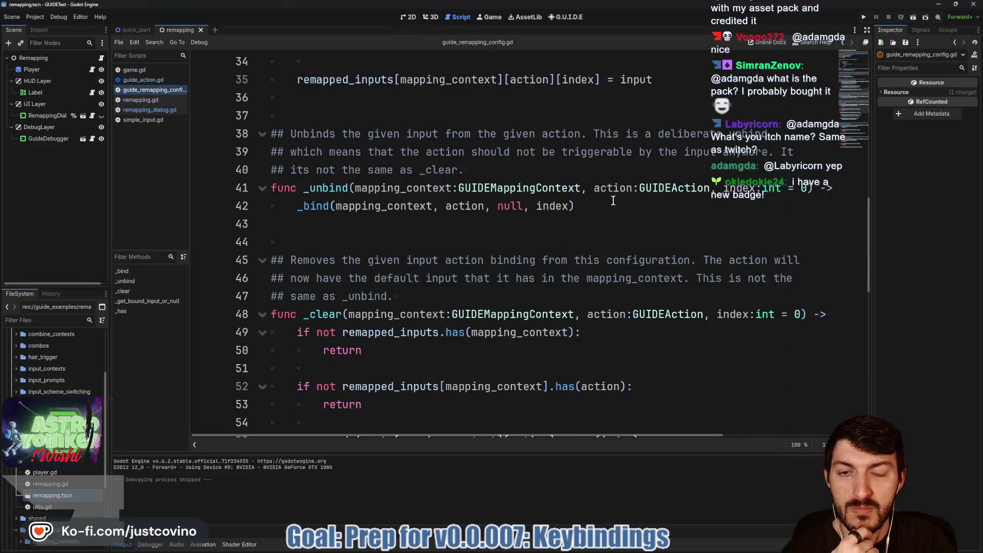
pyautogui.scroll(-8, 613, 200)
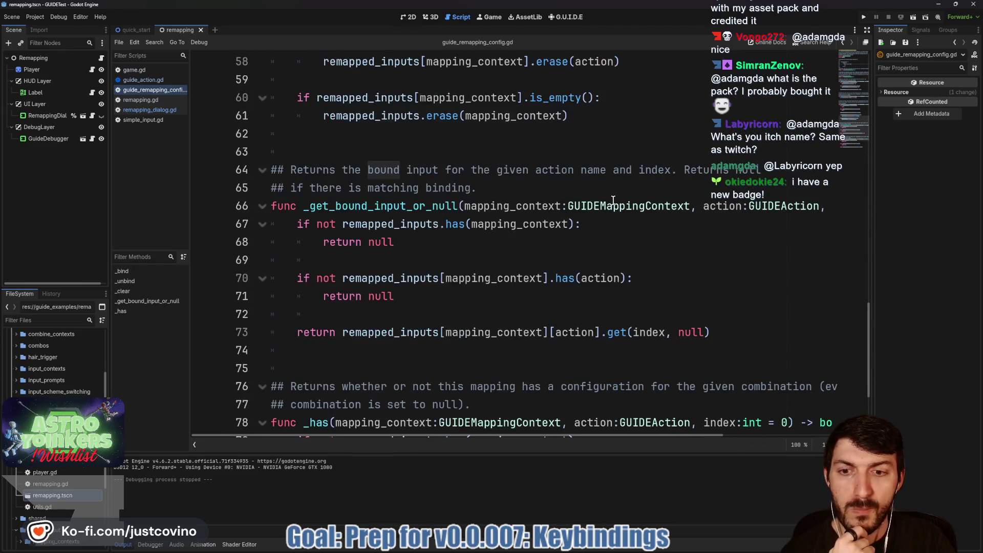
pyautogui.scroll(-3, 613, 200)
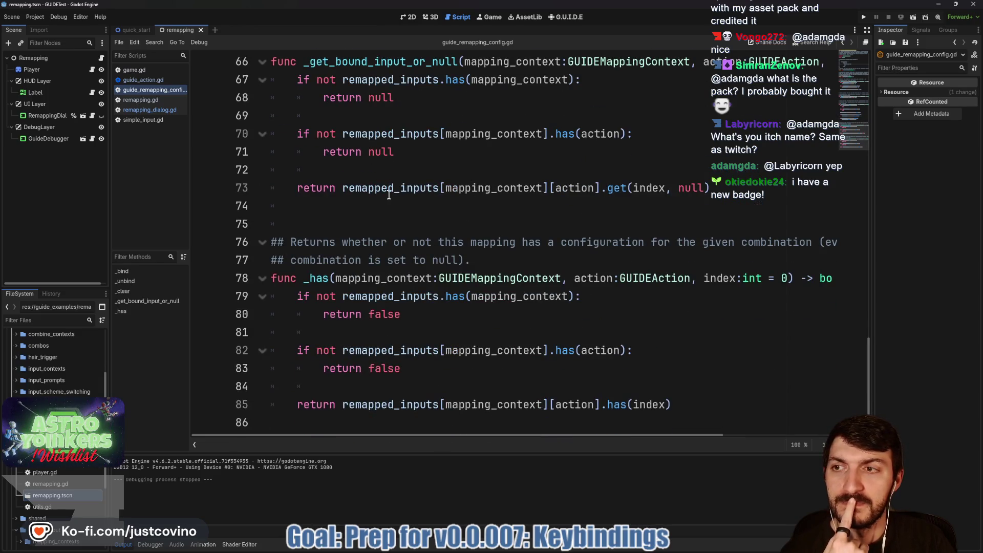
pyautogui.click(92, 139)
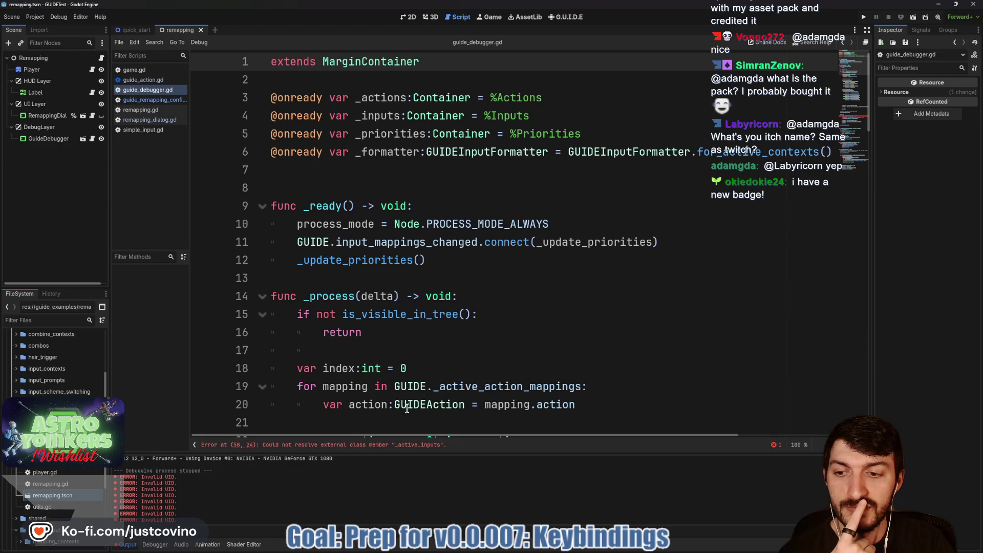
# Jump to the _active_inputs error on line 58 of guide_debugger.gd.
pyautogui.scroll(-3, 517, 332)
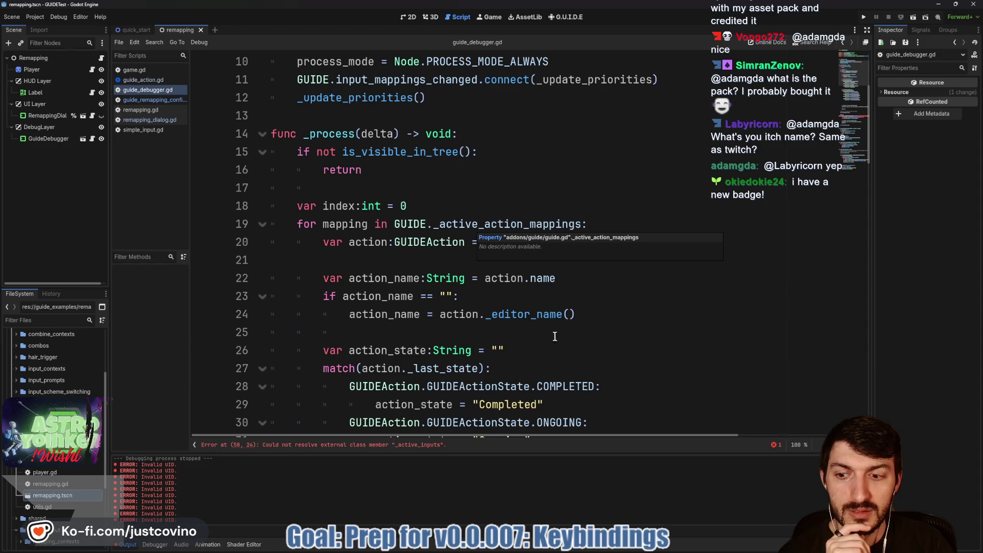
pyautogui.scroll(-5, 513, 313)
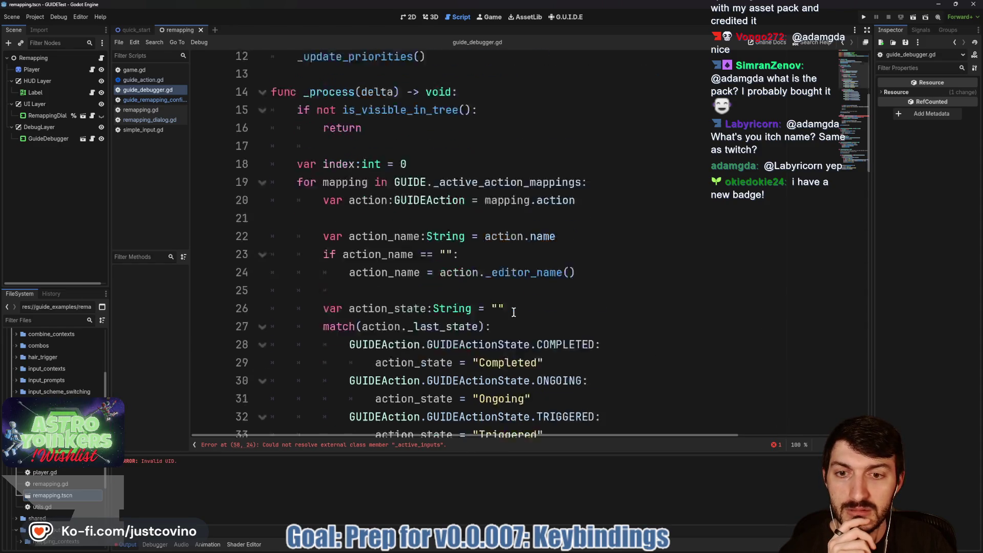
pyautogui.click(400, 445)
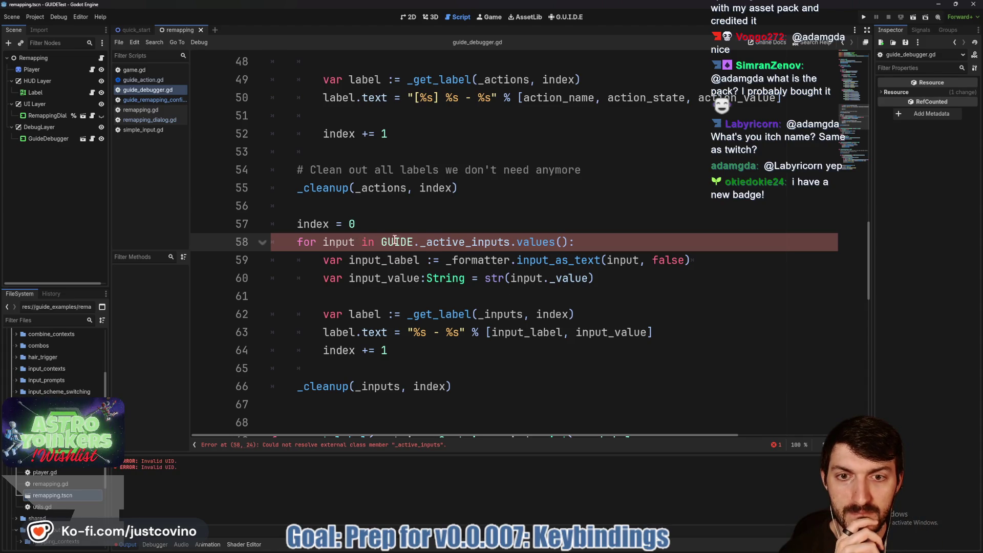
# Close guide_debugger.gd to return to guide_remapping_config.gd.
pyautogui.moveTo(489, 247)
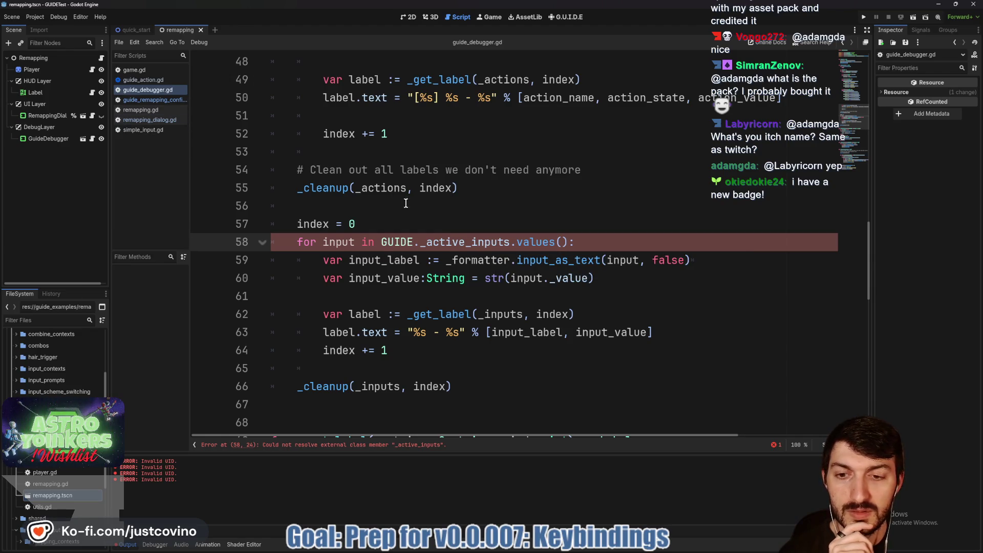
pyautogui.click(495, 195)
pyautogui.hotkey('ctrl', 'w')
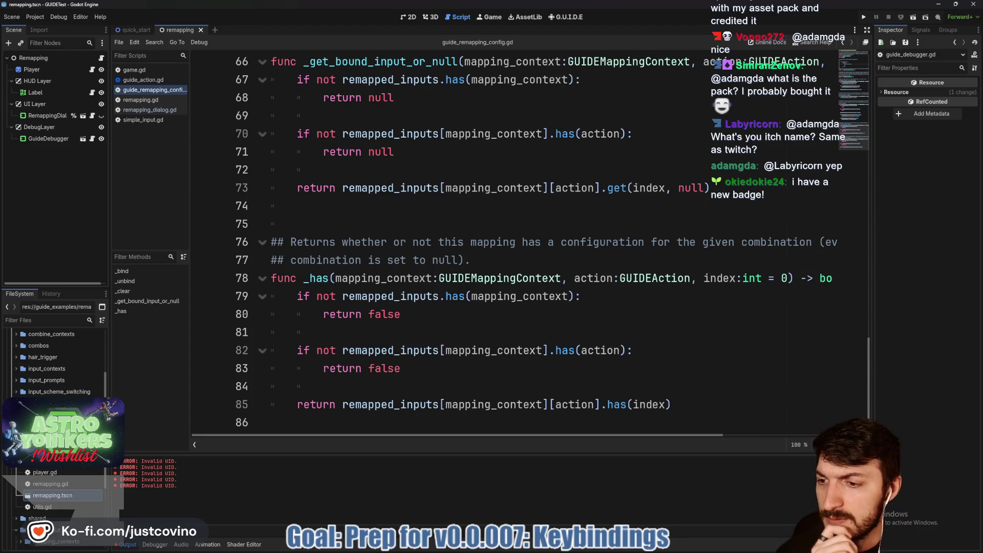
pyautogui.scroll(-2, 54, 358)
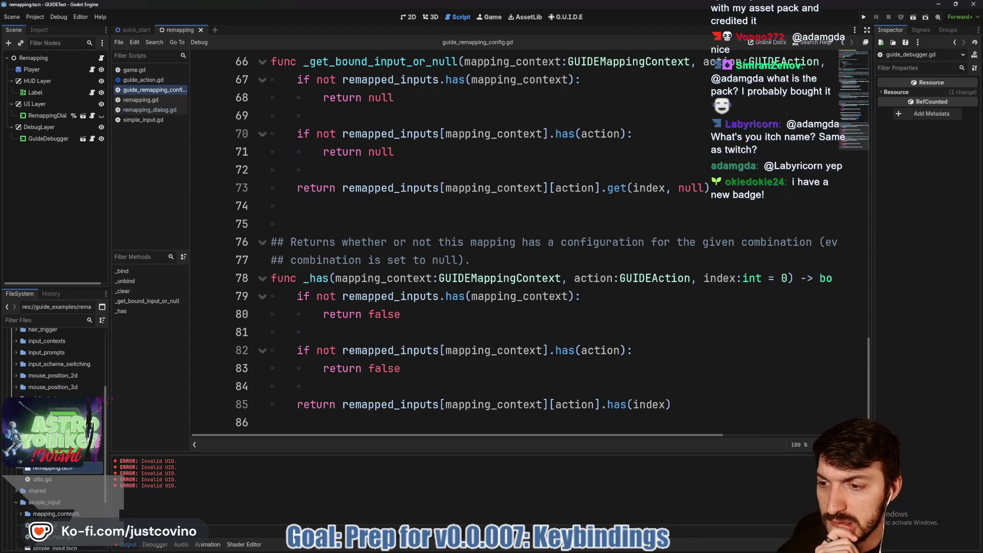
pyautogui.scroll(-3, 54, 359)
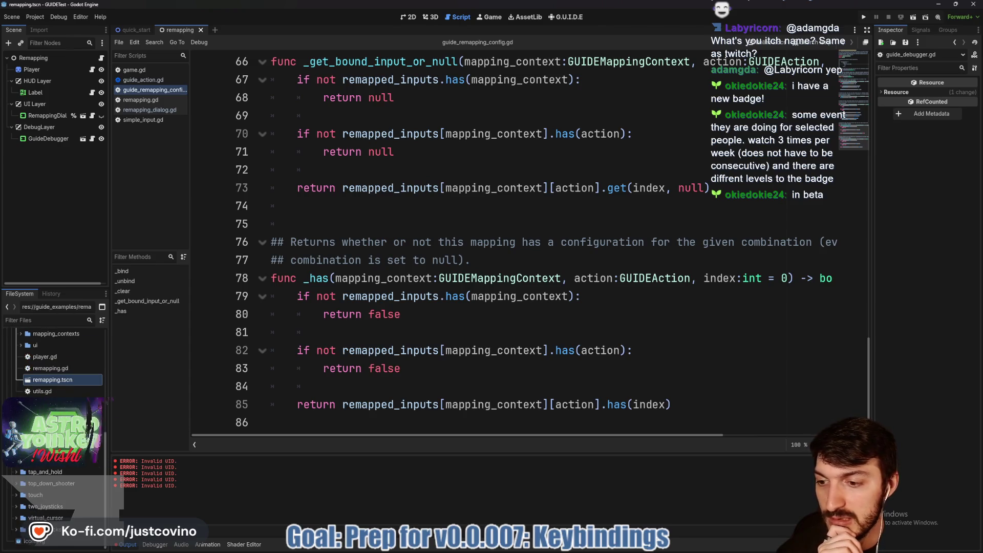
pyautogui.scroll(5, 63, 474)
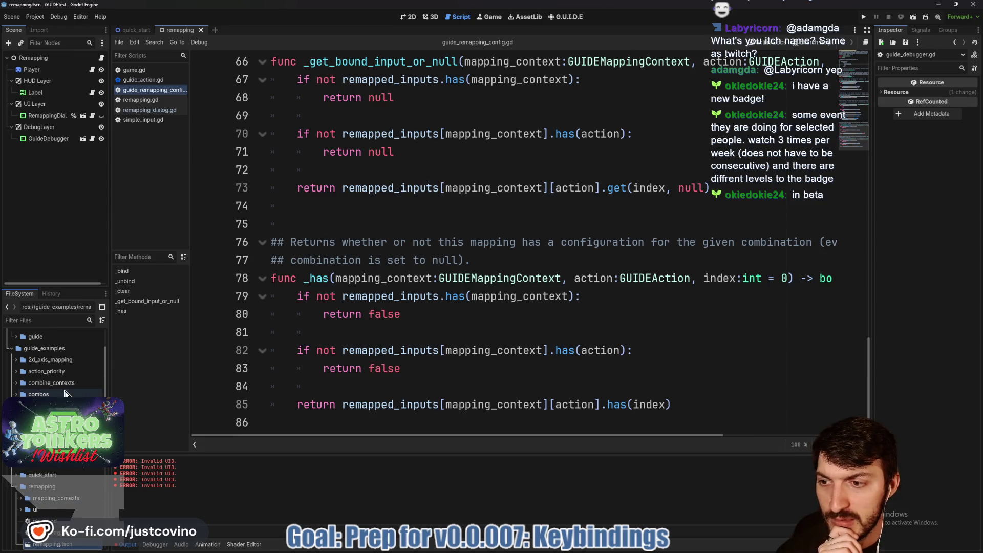